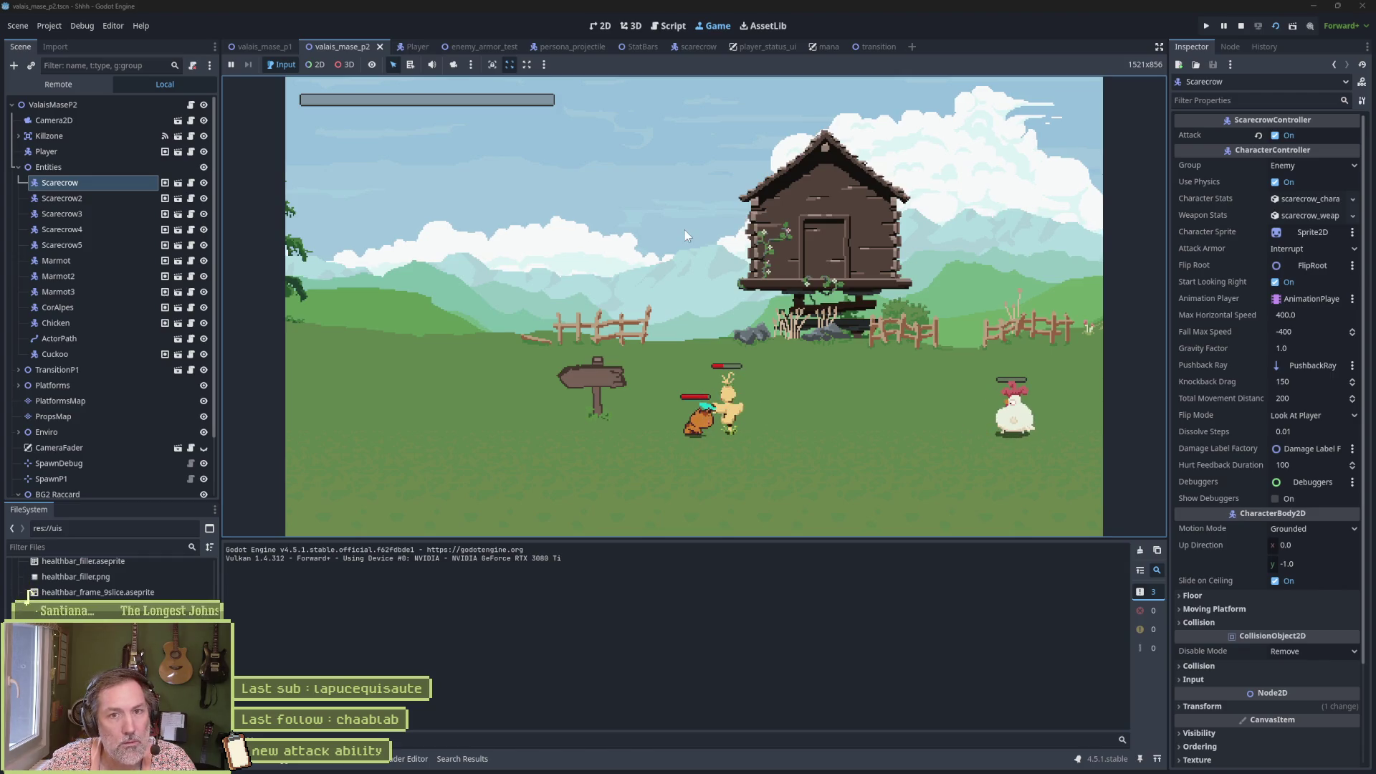
Step: Inspect the live Player > FlipRoot > HurtBox node in the Remote tree, then stop the game
{"action": "left_click", "coordinate": [88, 83]}
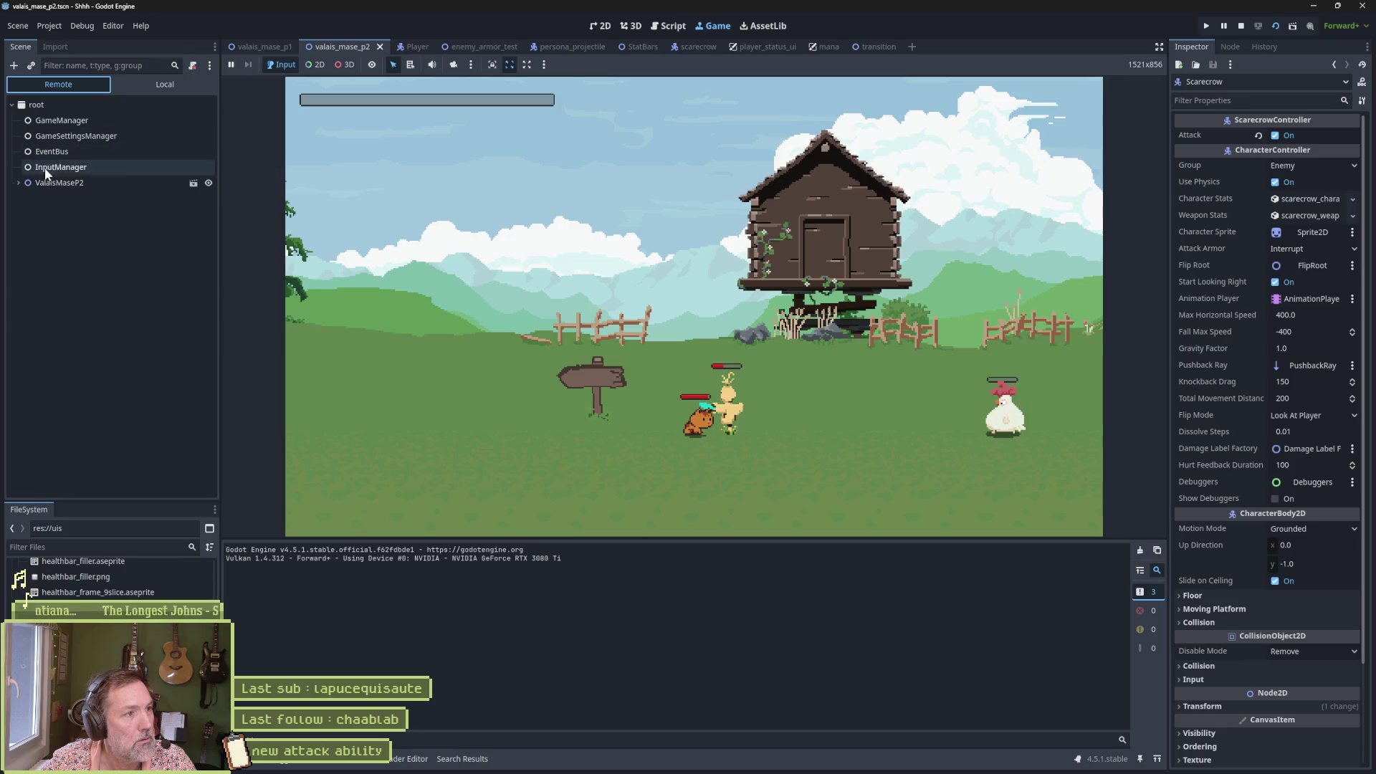
{"action": "left_click", "coordinate": [24, 229]}
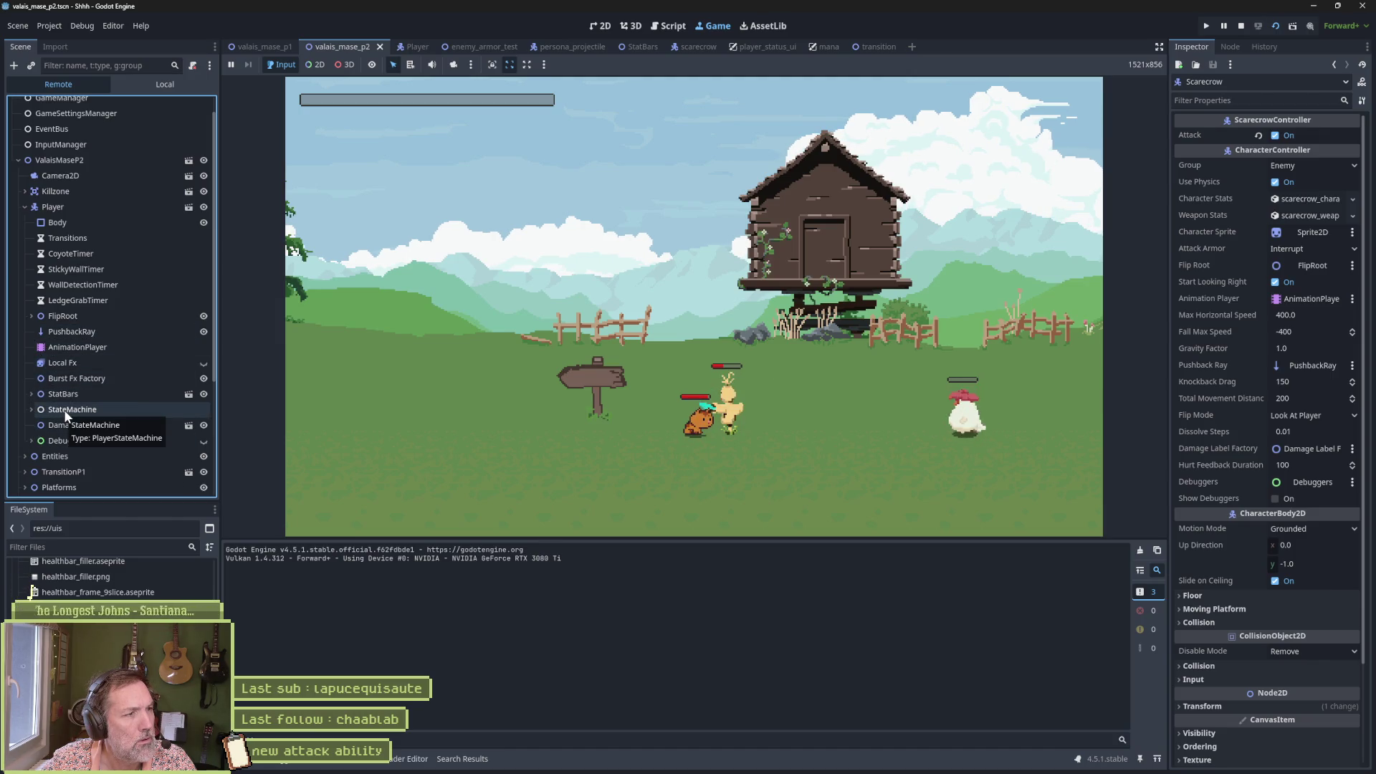
{"action": "left_click", "coordinate": [31, 316]}
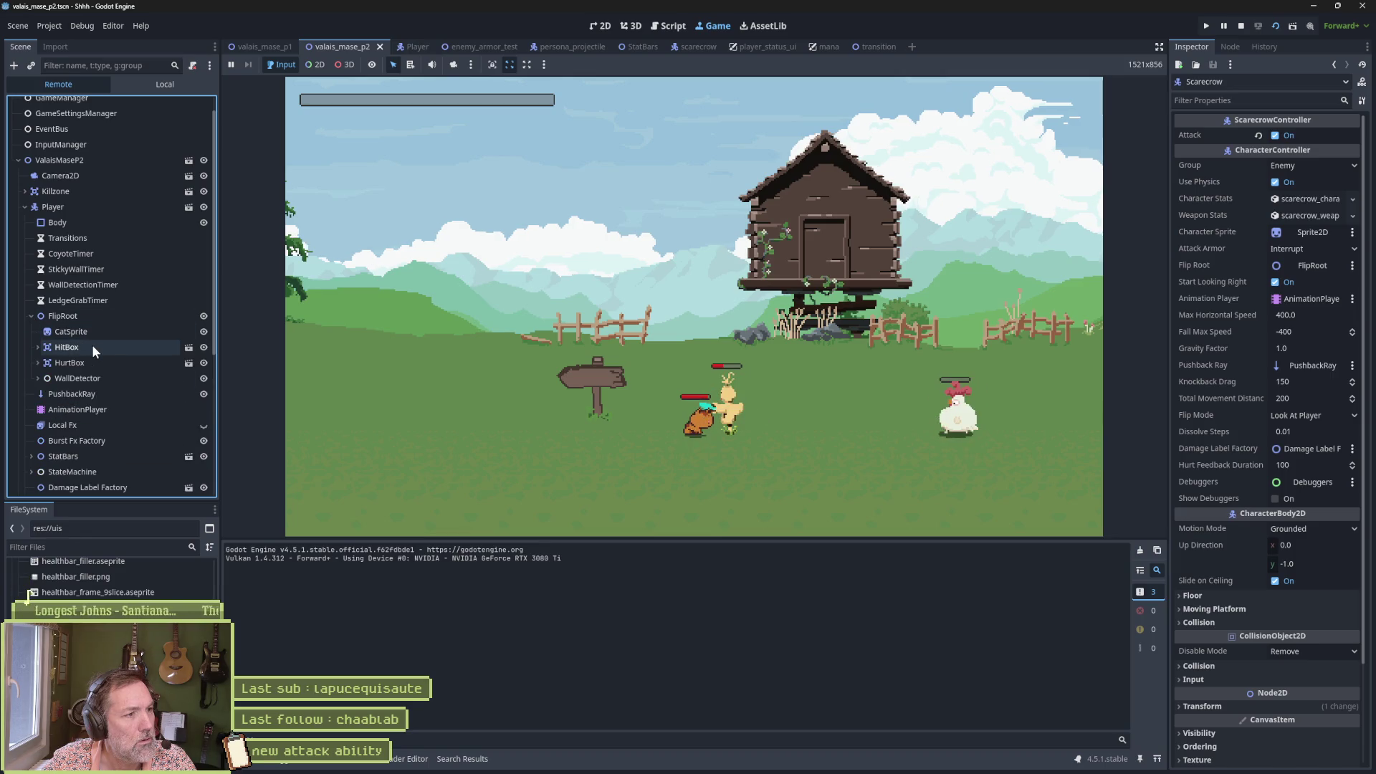
{"action": "left_click", "coordinate": [96, 360]}
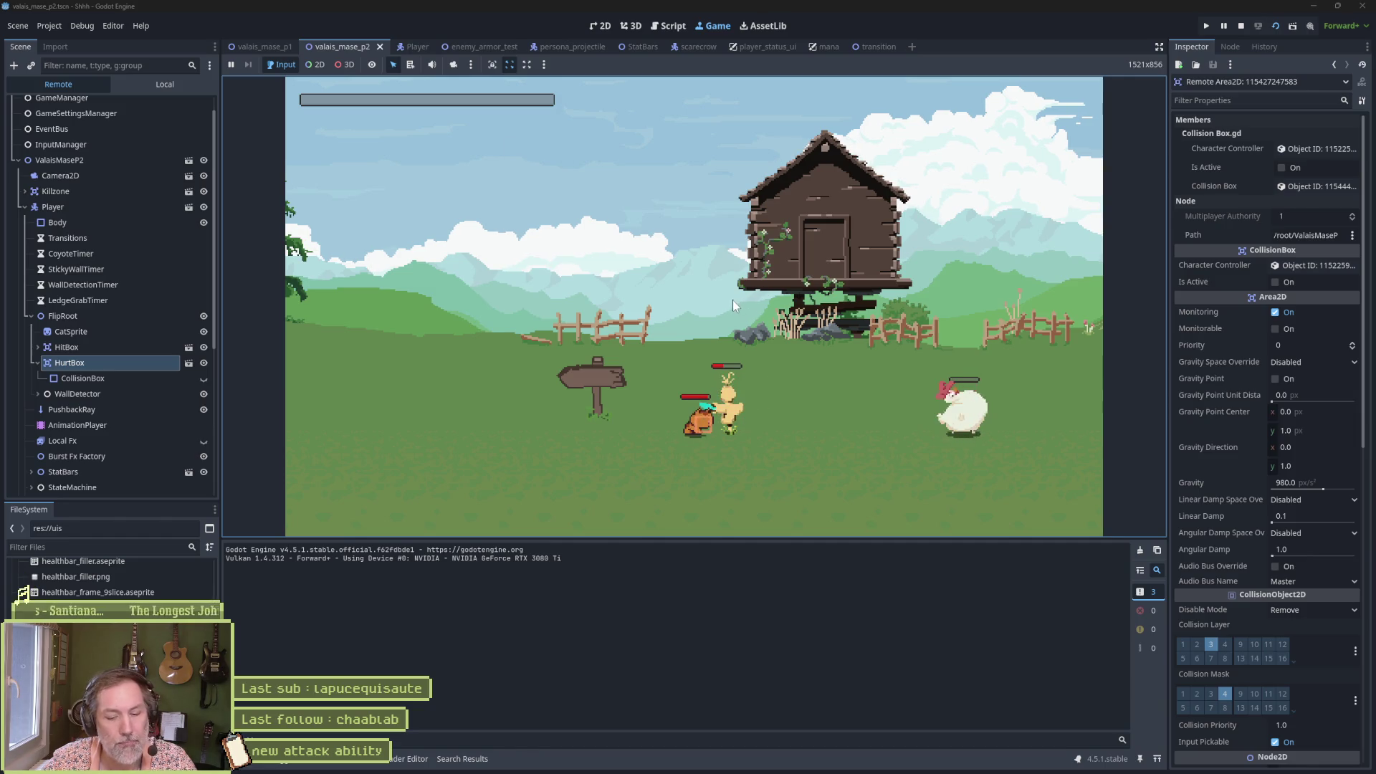
{"action": "key", "text": "F8"}
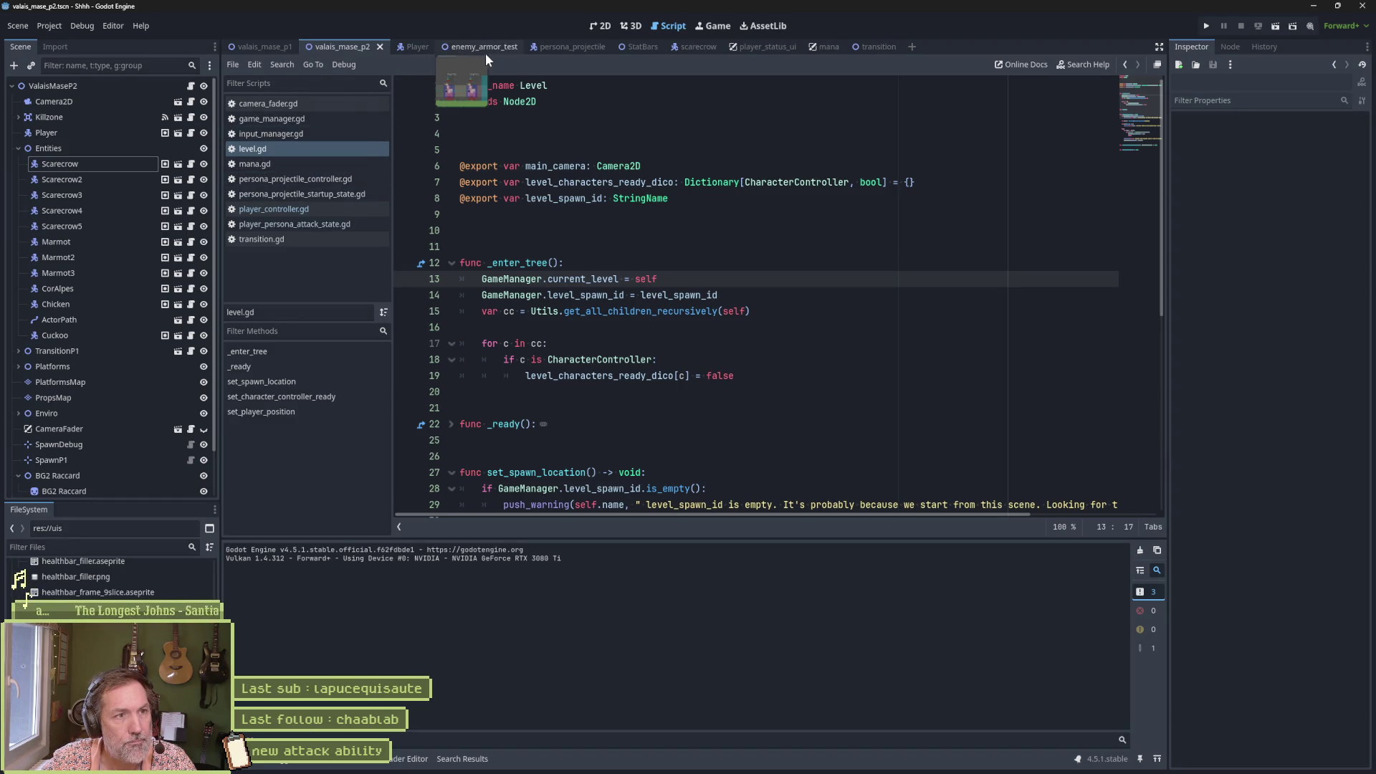
Step: Switch to the Player scene and select AnimationPlayer to show the cat_persona_attack tracks
{"action": "left_click", "coordinate": [401, 47]}
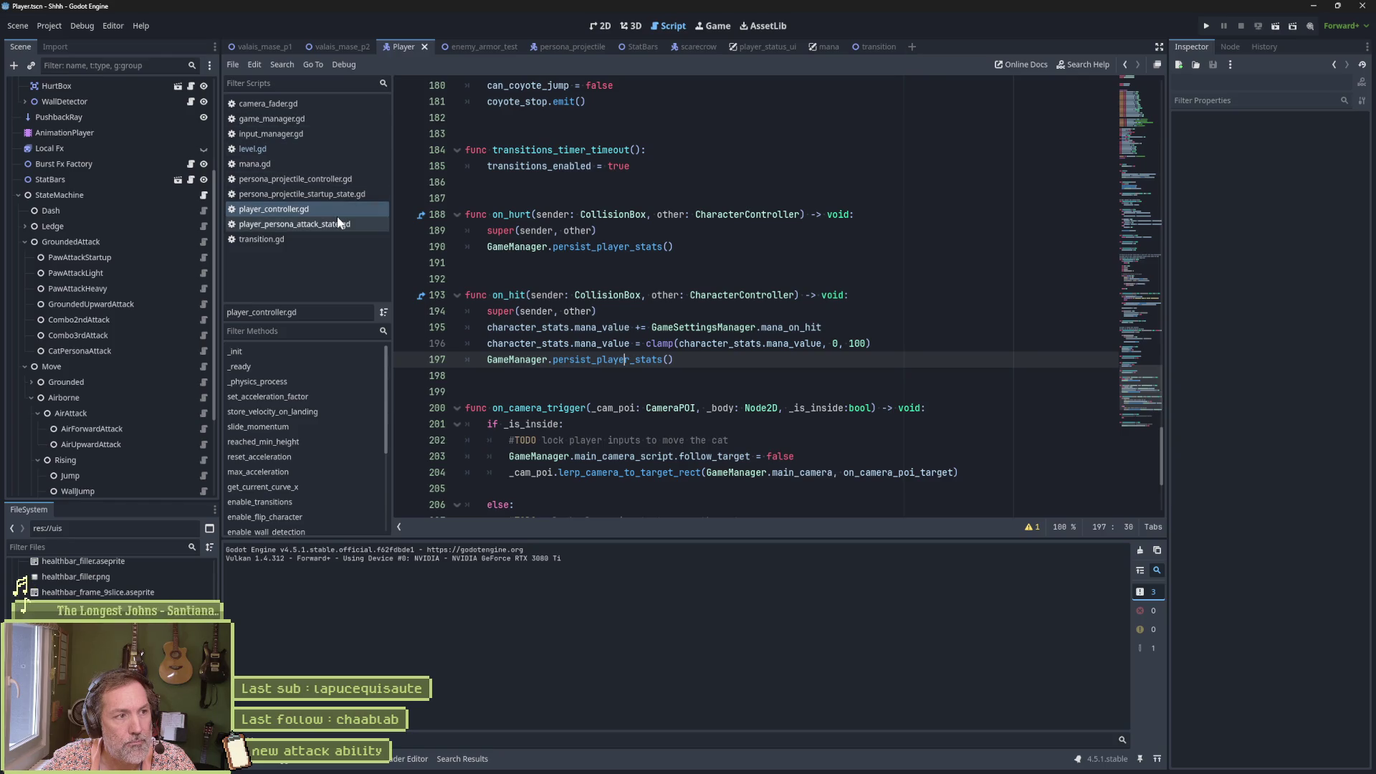
{"action": "left_click", "coordinate": [89, 133]}
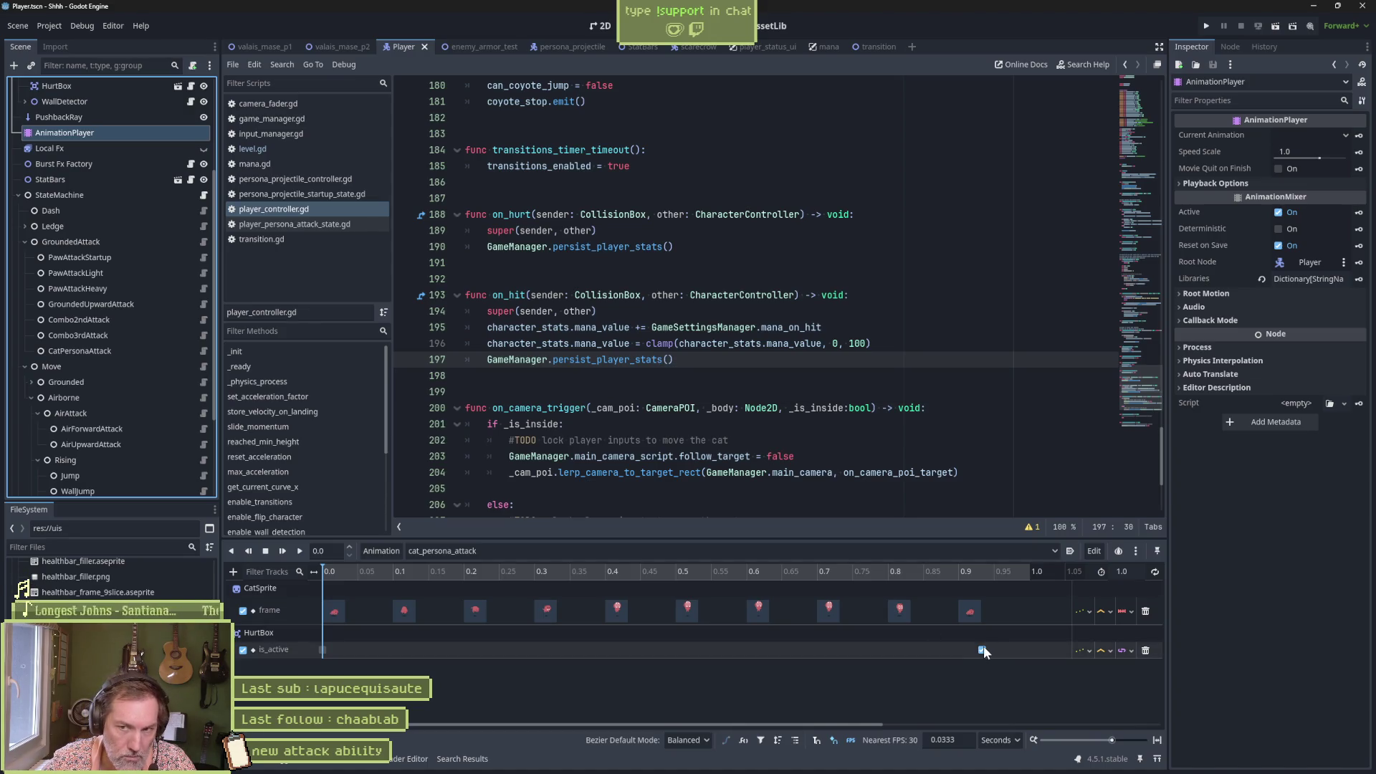
Step: In player_persona_attack_state.gd, add an exit_state function calling super() after enter_state
{"action": "left_click", "coordinate": [345, 225]}
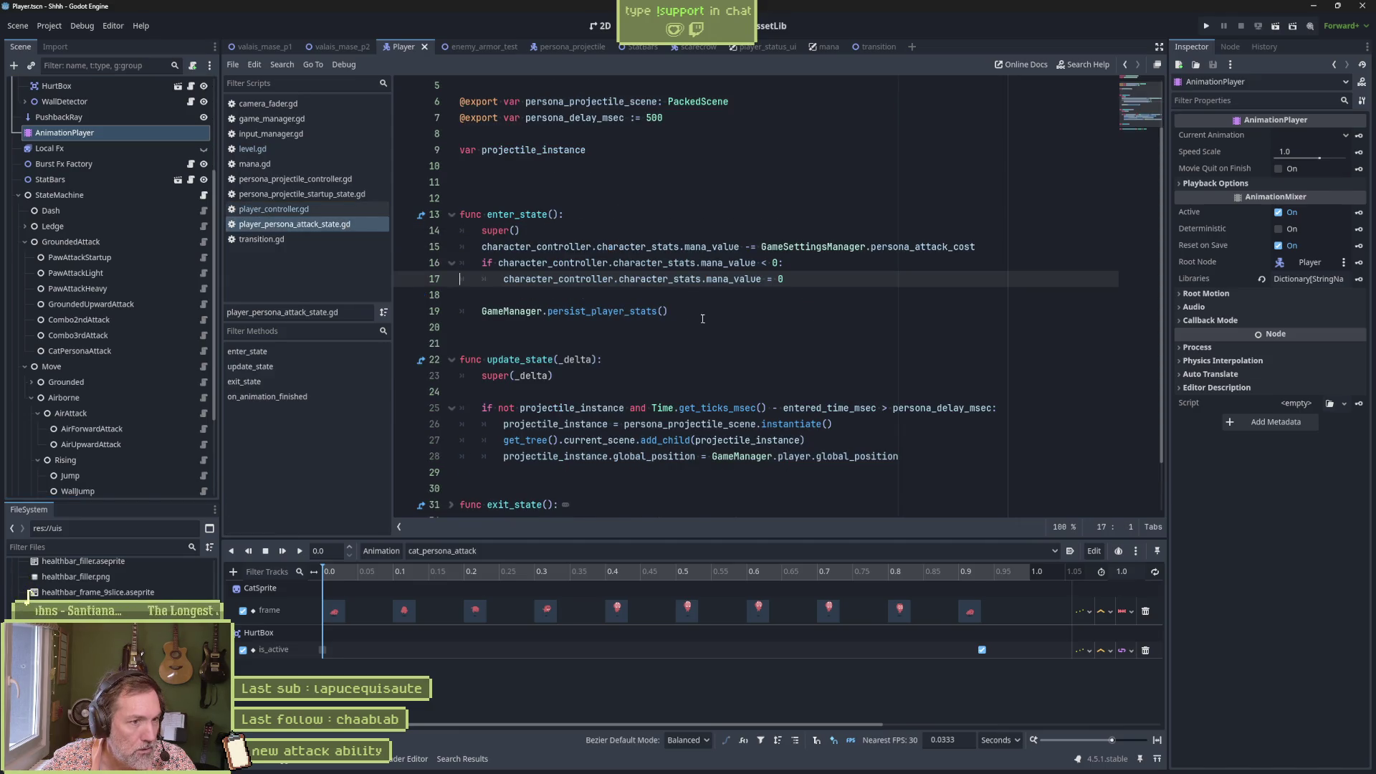
{"action": "left_click", "coordinate": [755, 315]}
{"action": "key", "text": "Return"}
{"action": "key", "text": "Return"}
{"action": "key", "text": "Return"}
{"action": "key", "text": "Return"}
{"action": "key", "text": "BackSpace"}
{"action": "type", "text": "func exit"}
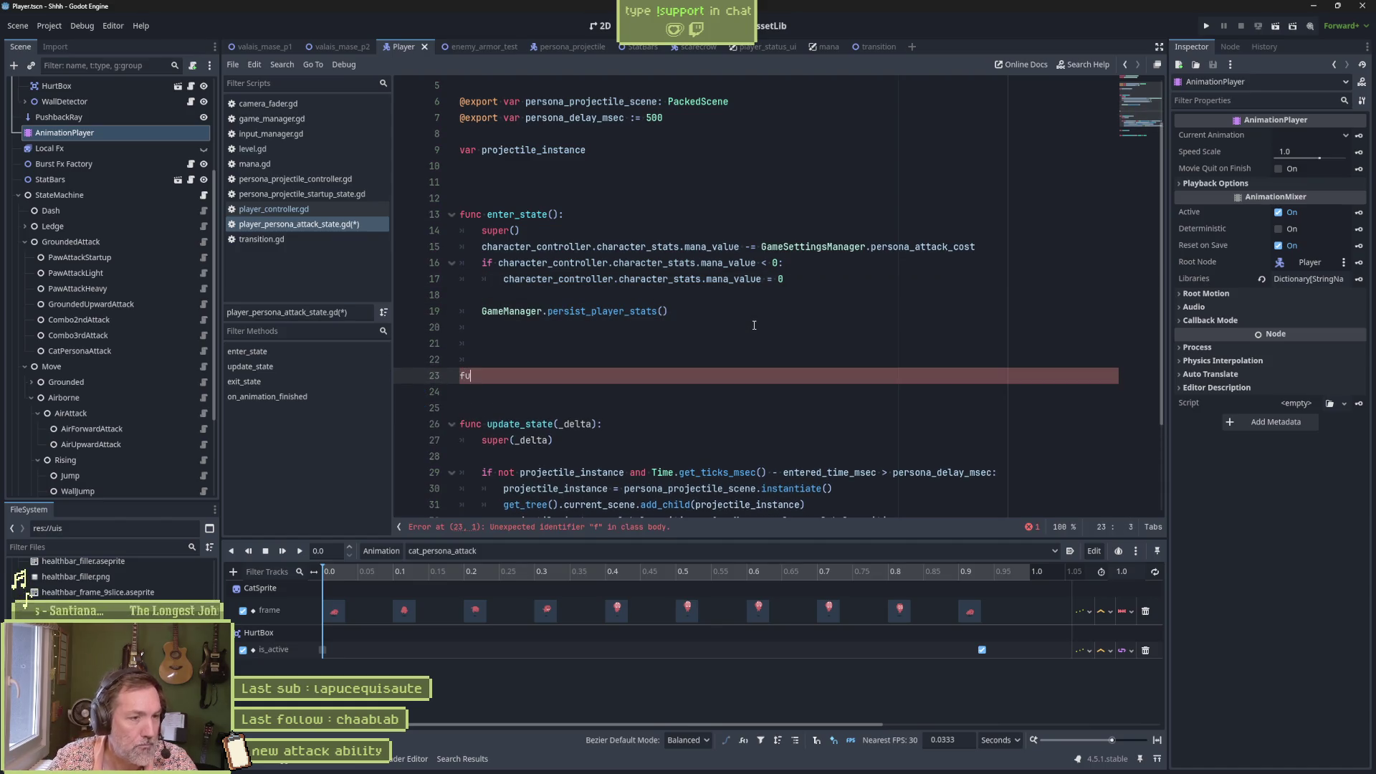
{"action": "key", "text": "Return"}
{"action": "key", "text": "ctrl+z"}
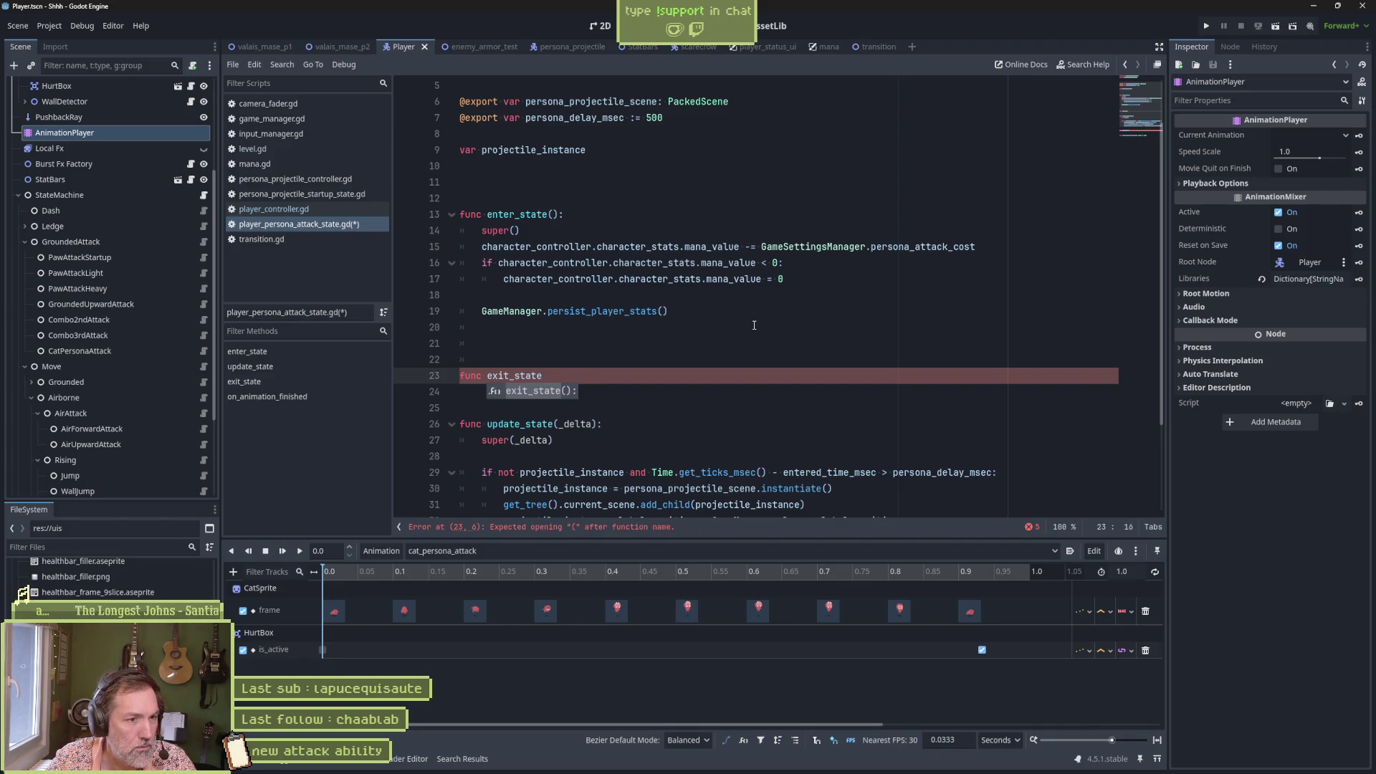
{"action": "key", "text": "Return"}
{"action": "key", "text": "Return"}
{"action": "type", "text": "super()"}
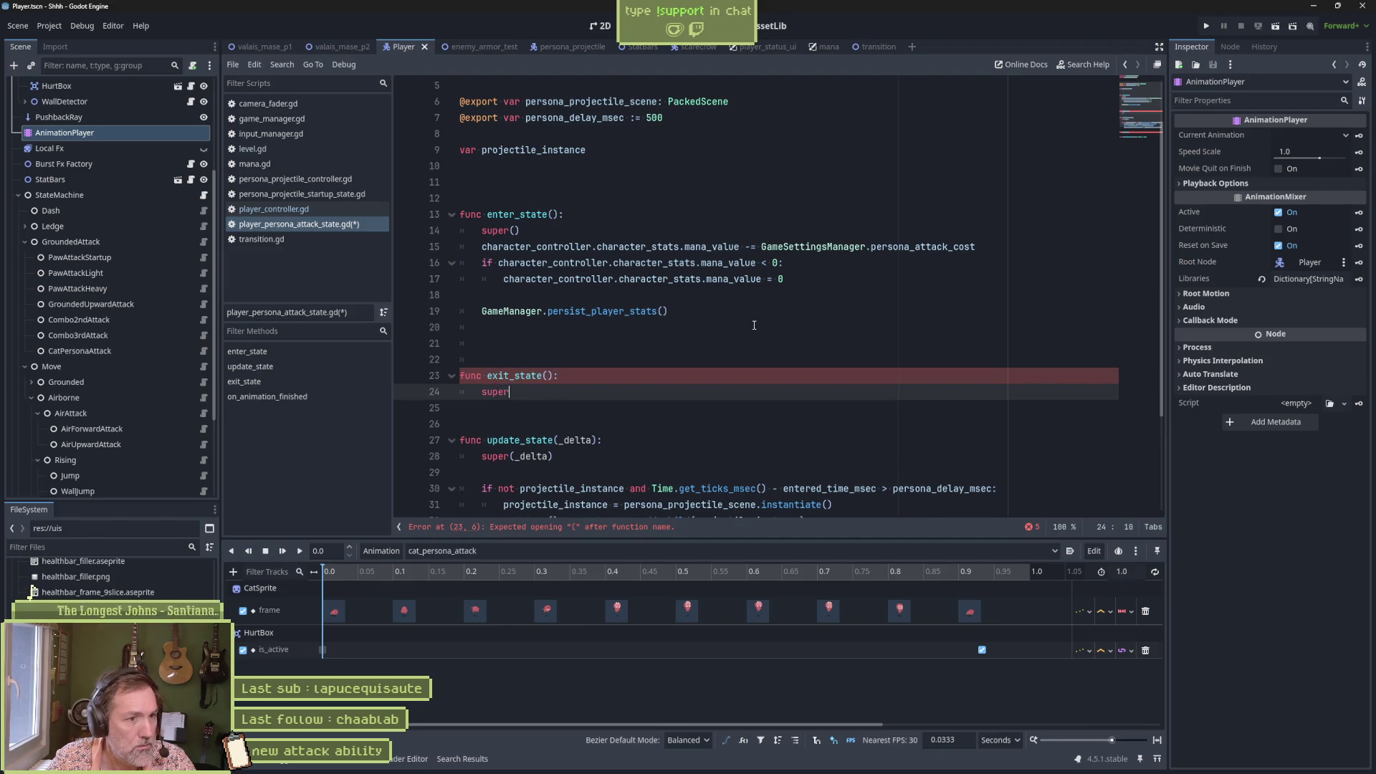
{"action": "key", "text": "Return"}
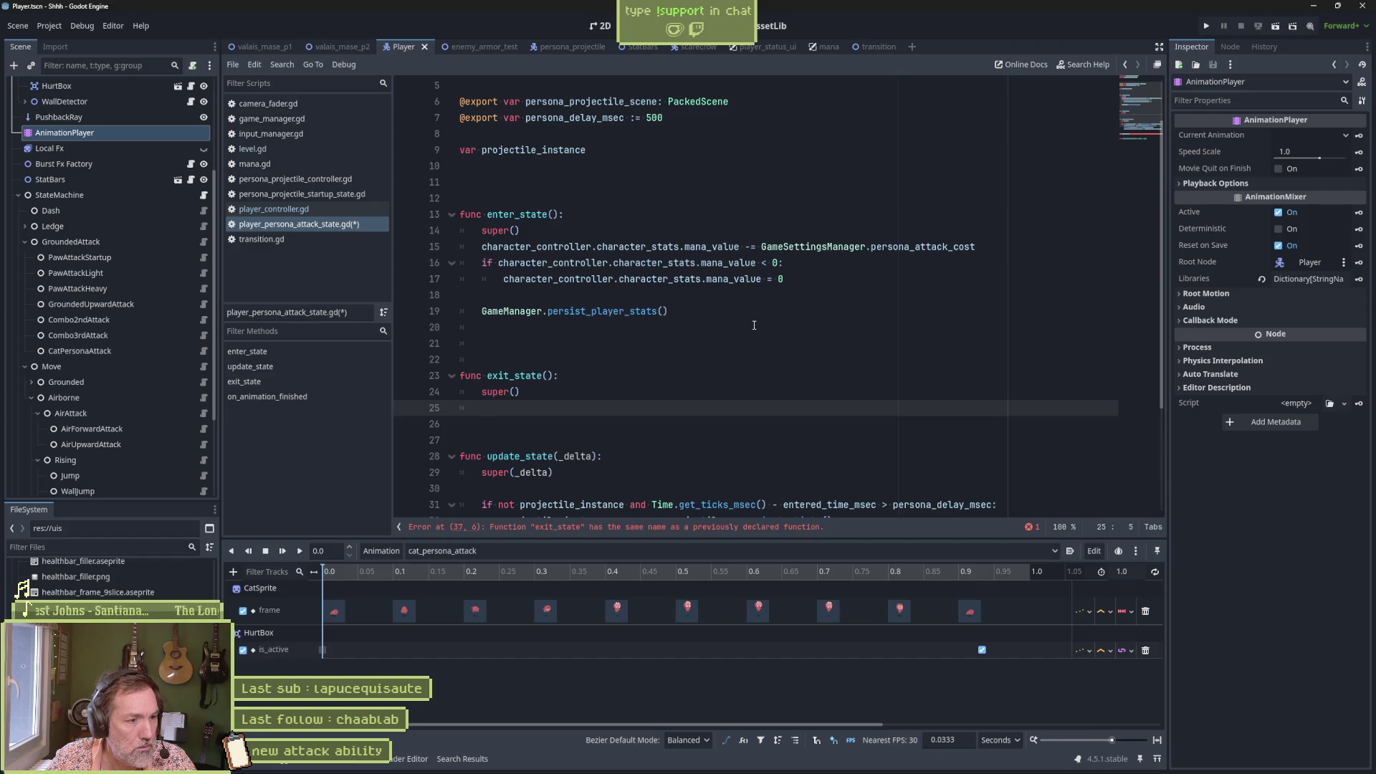
Step: Set hurt_box.is_active = true in exit_state, save, and run the enemy_armor_test scene
{"action": "type", "text": "hu"}
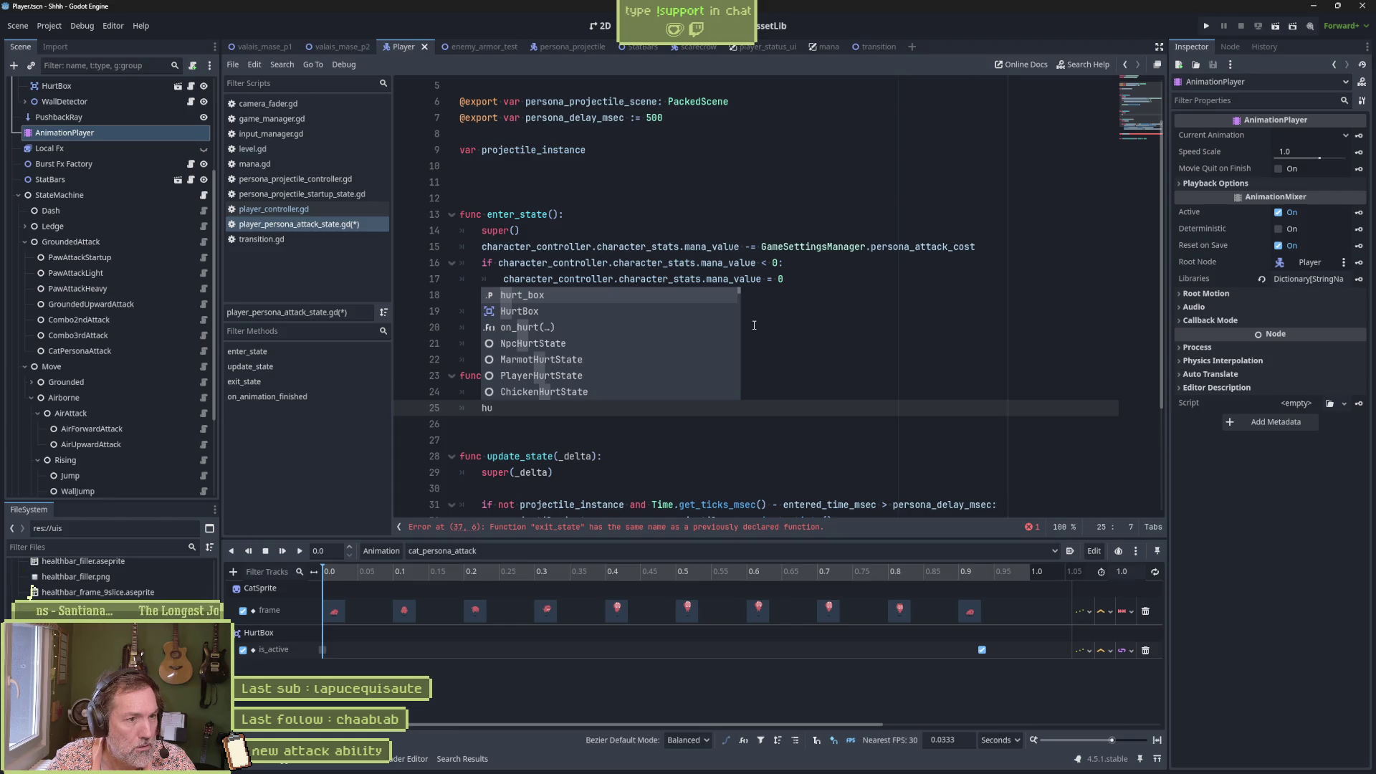
{"action": "key", "text": "Return"}
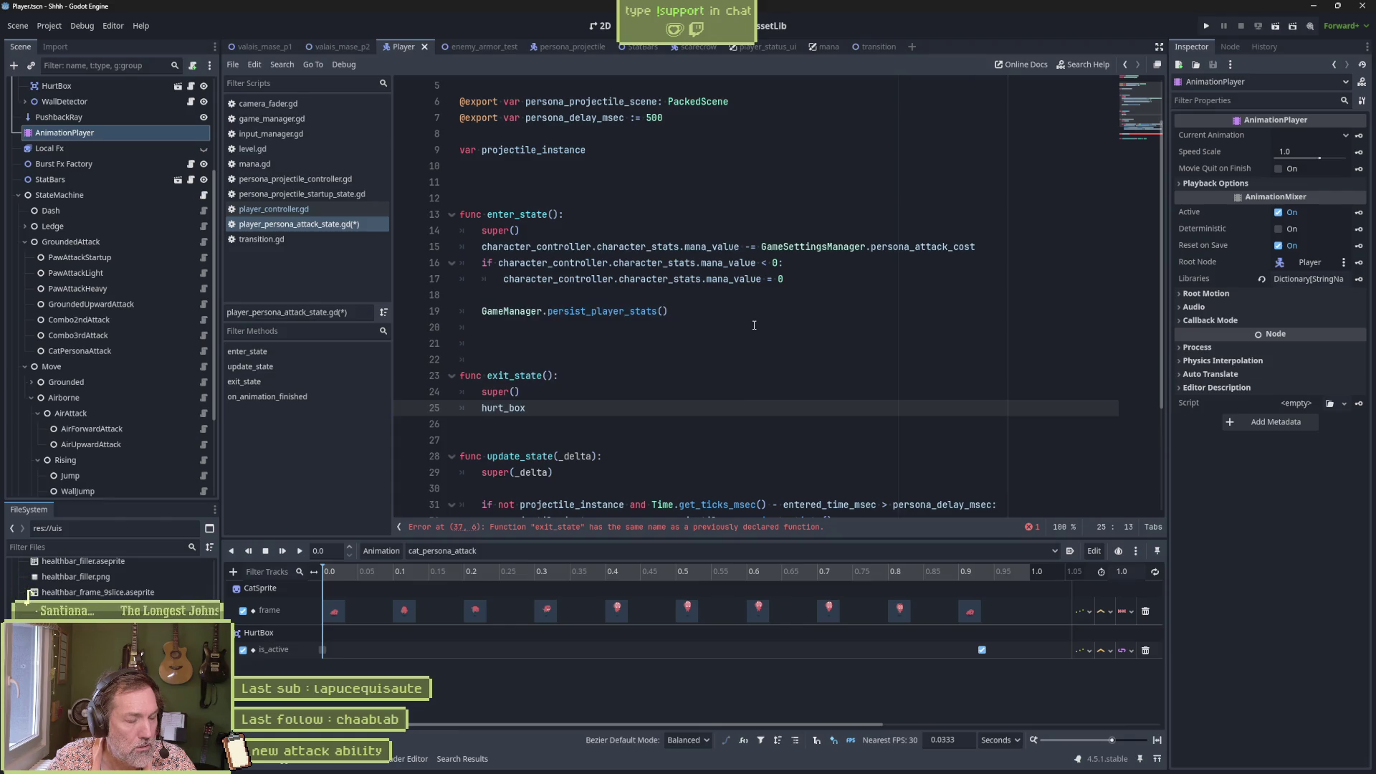
{"action": "type", "text": ".is"}
{"action": "key", "text": "Return"}
{"action": "type", "text": "0"}
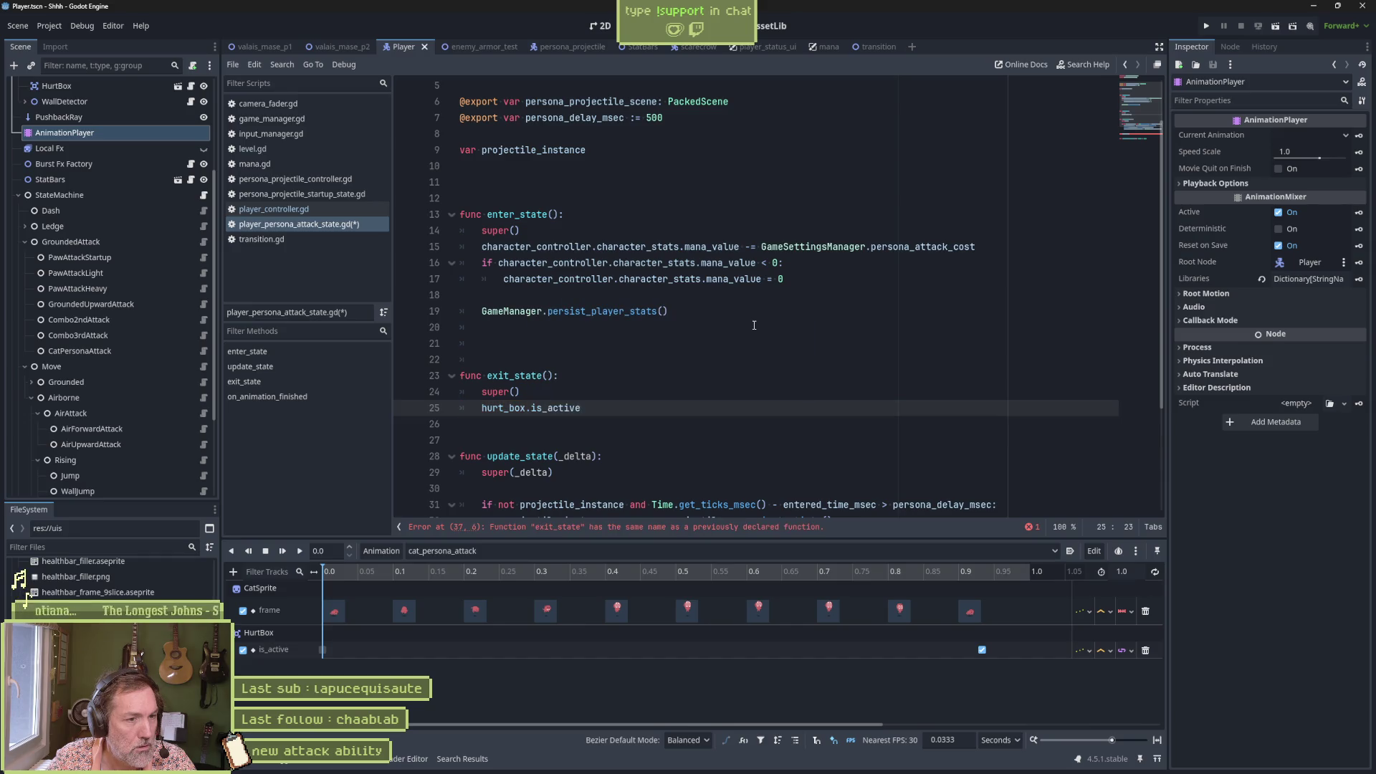
{"action": "type", "text": "= true"}
{"action": "key", "text": "ctrl+s"}
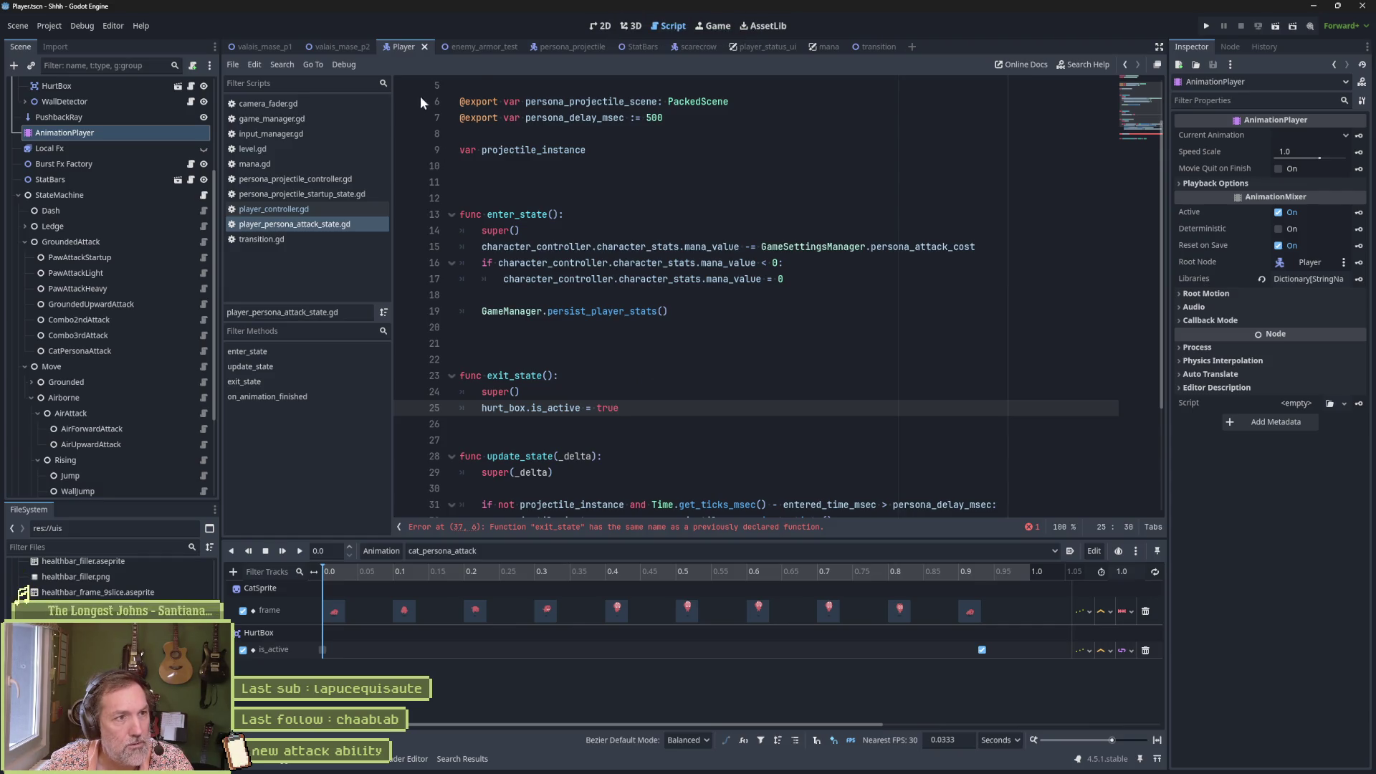
{"action": "left_click", "coordinate": [480, 50]}
{"action": "key", "text": "F6"}
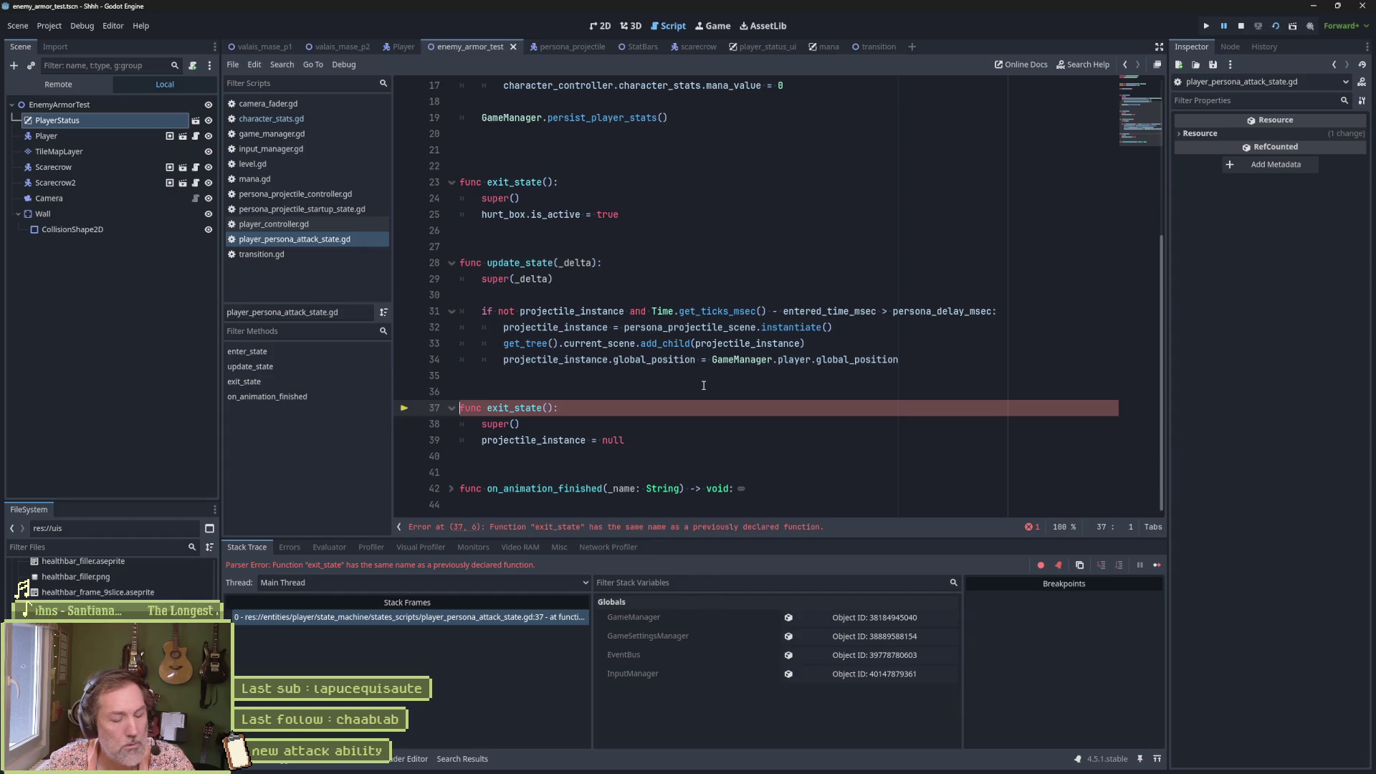
Step: Stop the test run and delete the projectile_instance = null line from the duplicate exit_state
{"action": "left_click", "coordinate": [704, 385]}
{"action": "key", "text": "F8"}
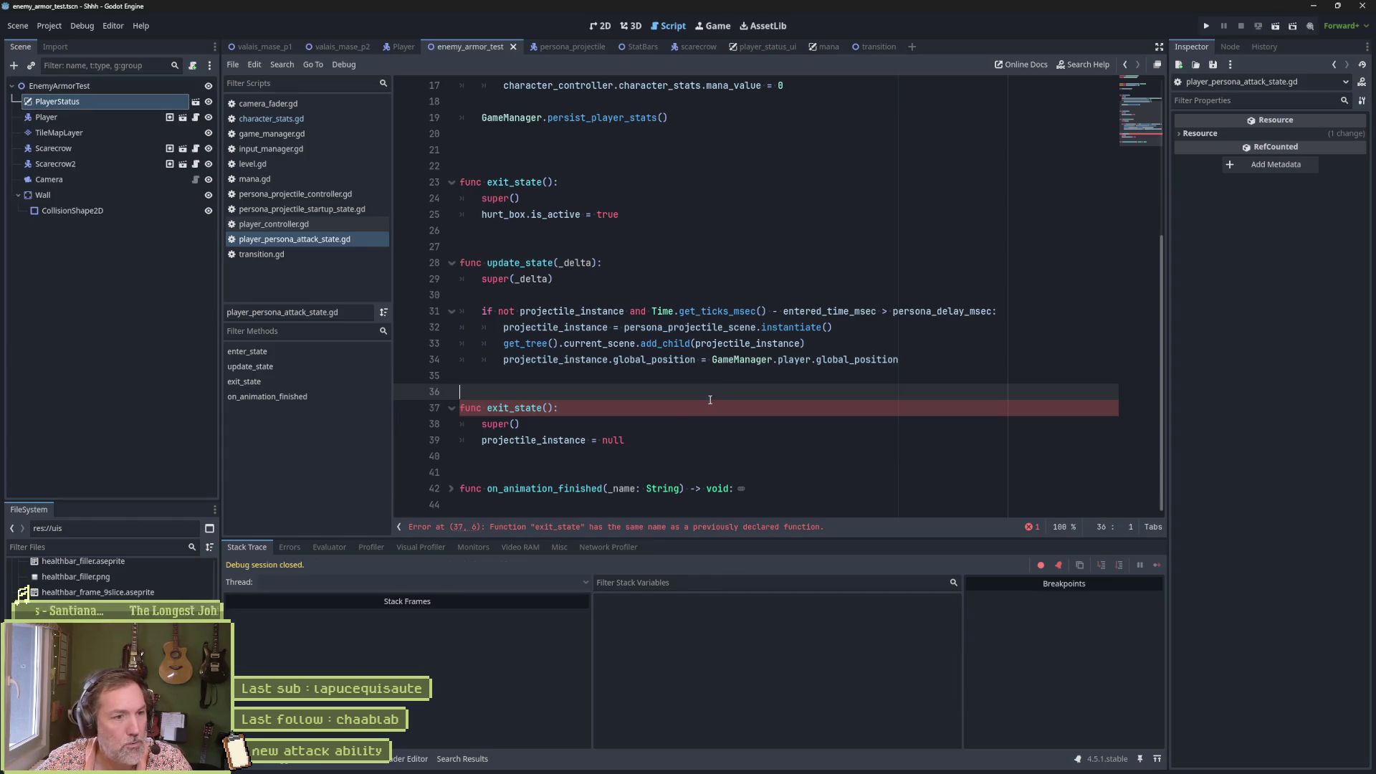
{"action": "mouse_move", "coordinate": [674, 441]}
{"action": "left_mouse_down"}
{"action": "mouse_move", "coordinate": [667, 407]}
{"action": "mouse_move", "coordinate": [635, 422]}
{"action": "mouse_move", "coordinate": [466, 376]}
{"action": "left_mouse_up"}
{"action": "key", "text": "BackSpace"}
{"action": "key", "text": "BackSpace"}
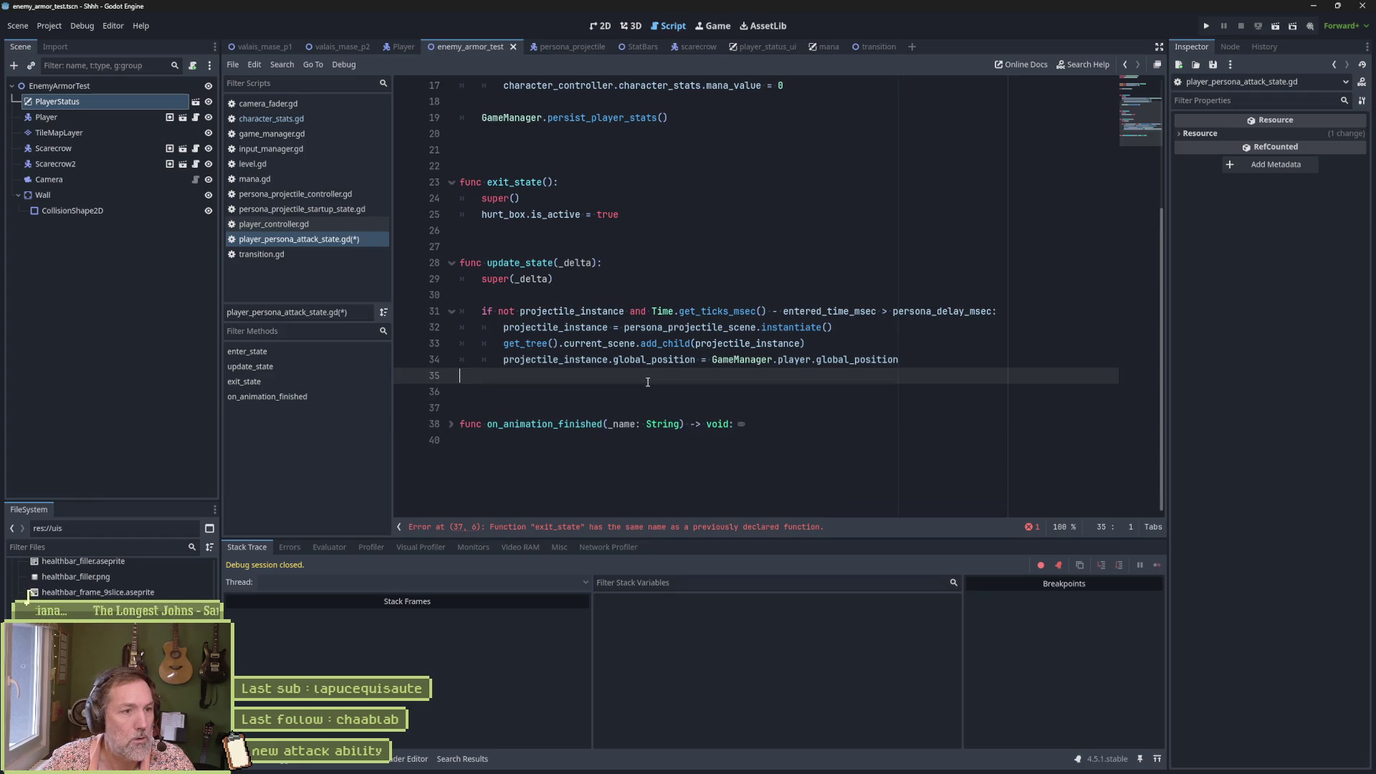
Step: Review the first exit_state, then undo the edits to restore the second exit_state's lines
{"action": "left_click", "coordinate": [647, 213]}
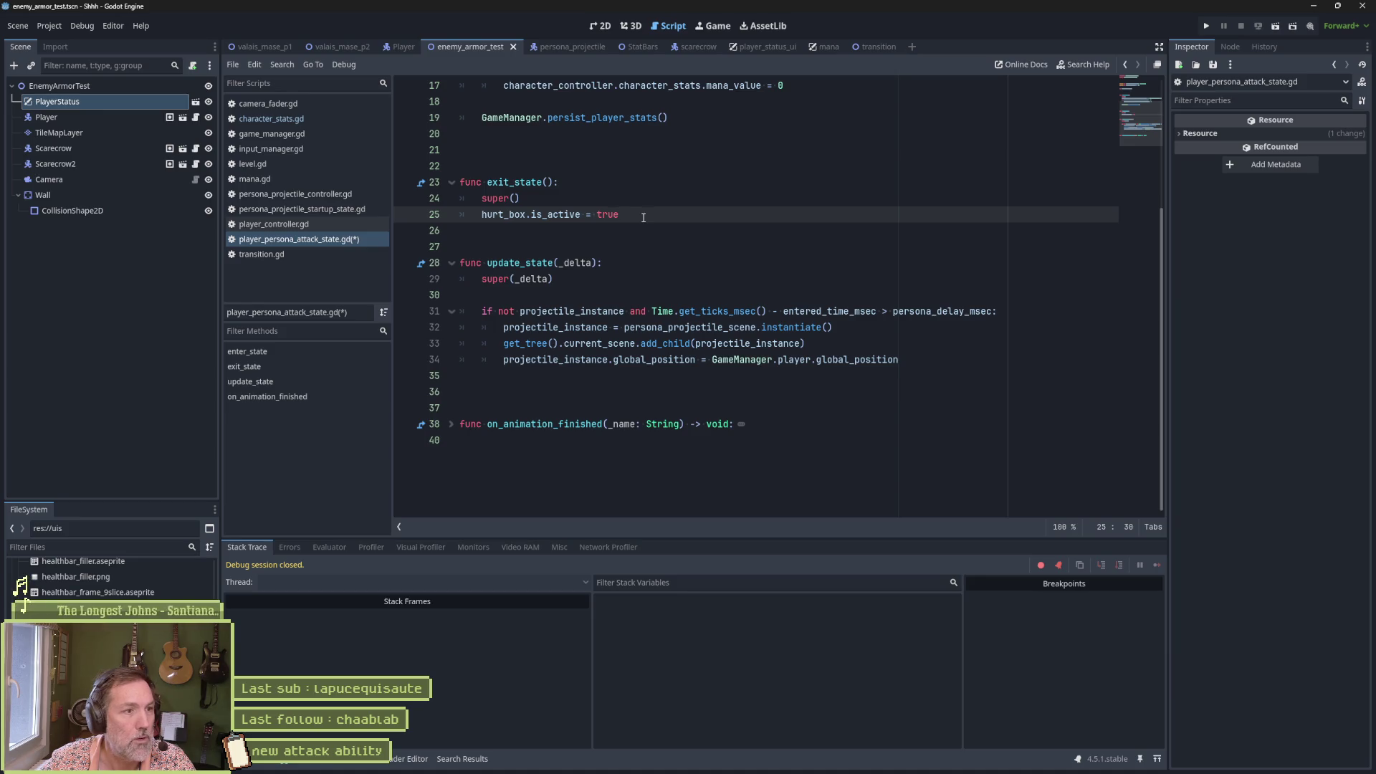
{"action": "double_click", "coordinate": [608, 215]}
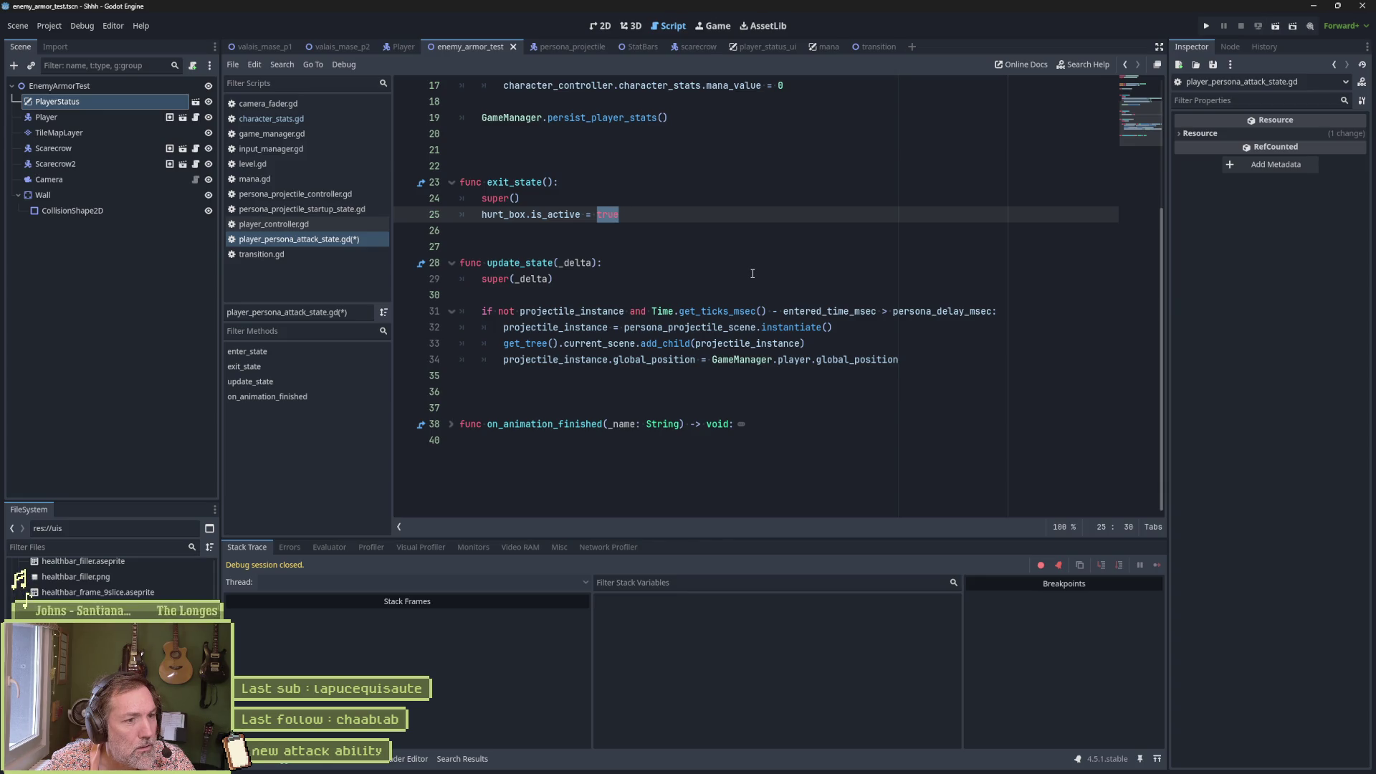
{"action": "left_click", "coordinate": [553, 391]}
{"action": "key", "text": "Delete"}
{"action": "left_click_drag", "start_coordinate": [631, 214], "coordinate": [689, 151]}
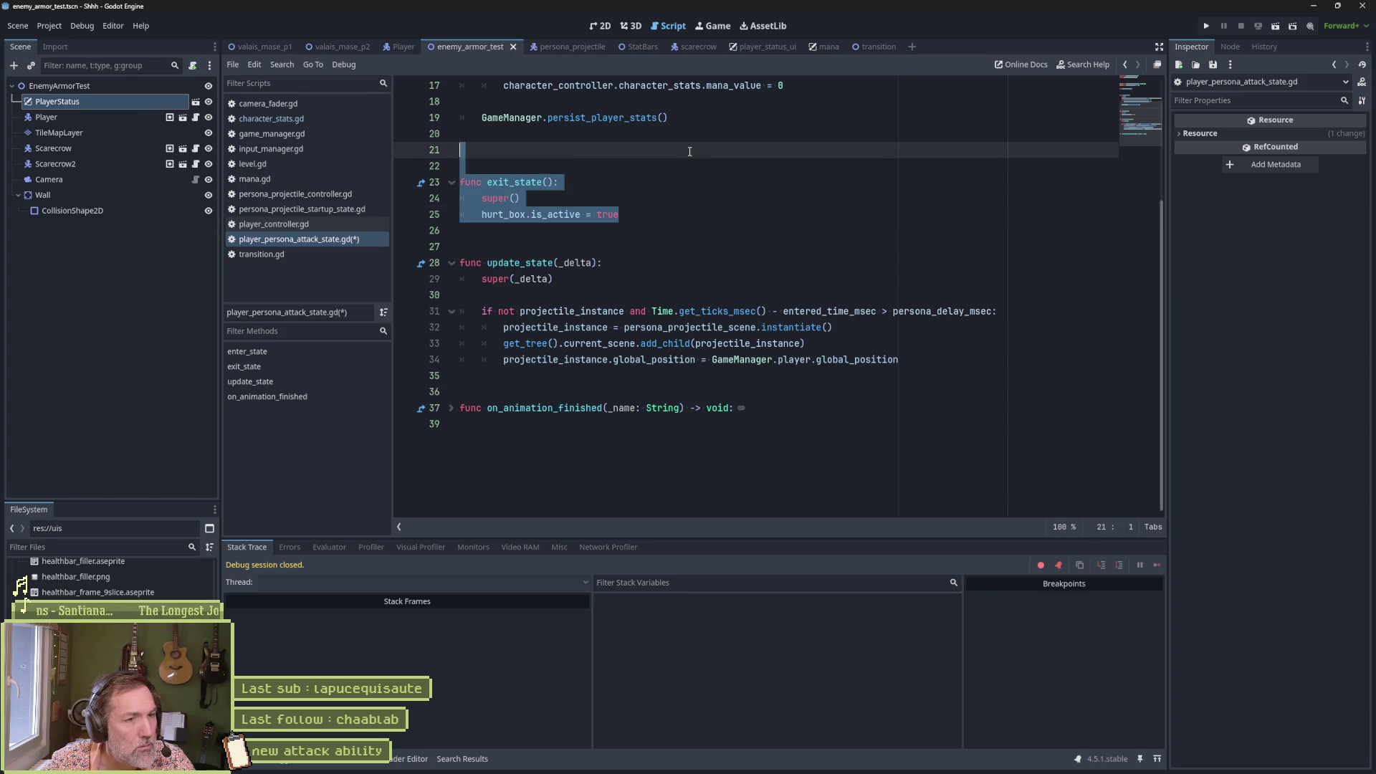
{"action": "scroll", "coordinate": [709, 213], "scroll_direction": "up", "scroll_amount": 5}
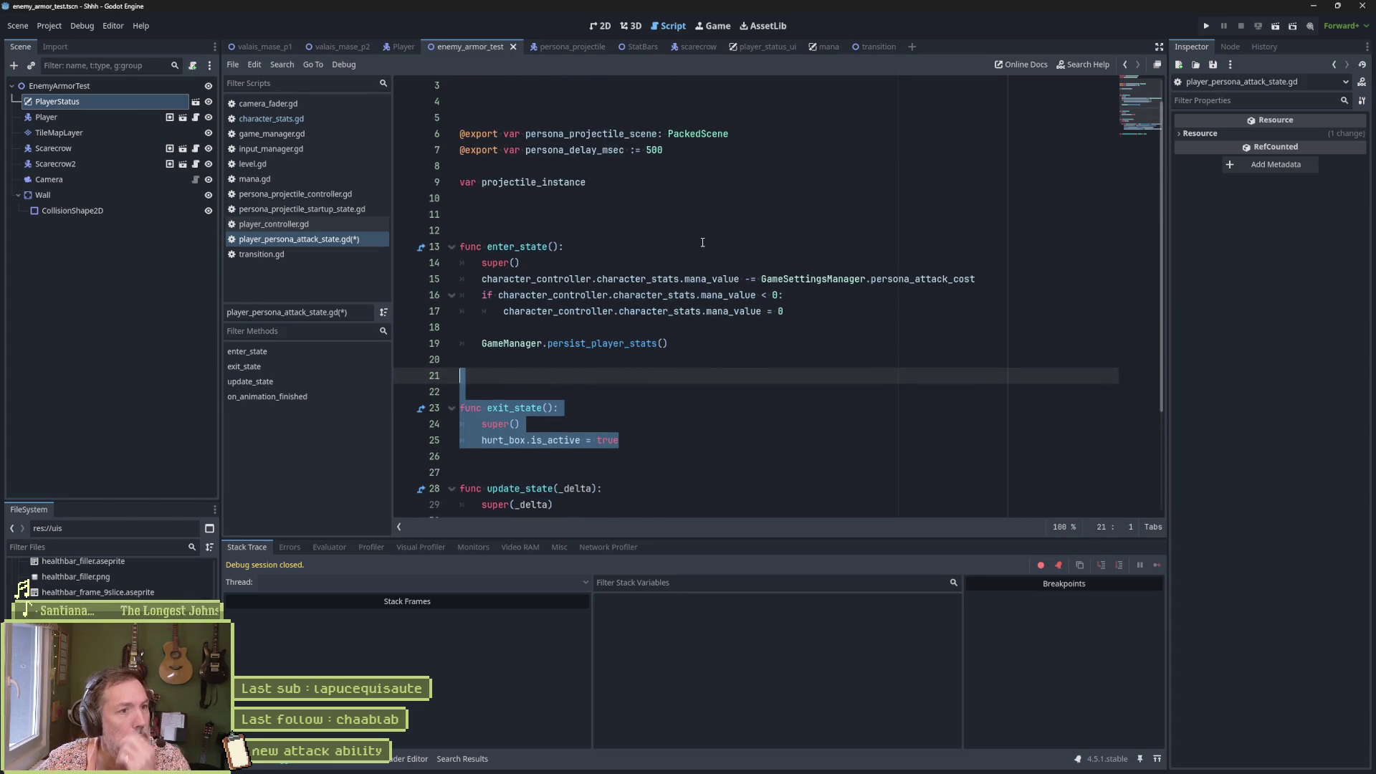
{"action": "scroll", "coordinate": [698, 246], "scroll_direction": "down", "scroll_amount": 3}
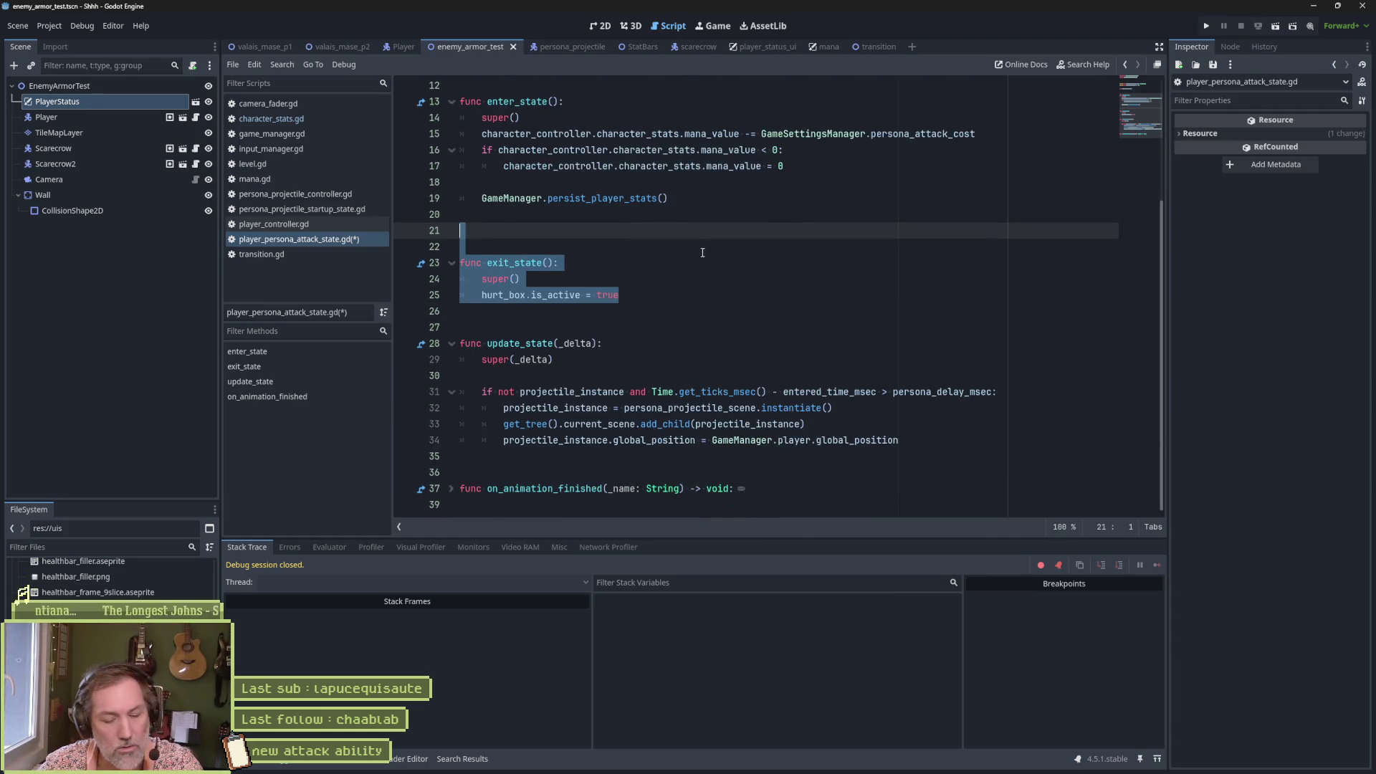
{"action": "key", "text": "ctrl+z"}
{"action": "key", "text": "ctrl+z"}
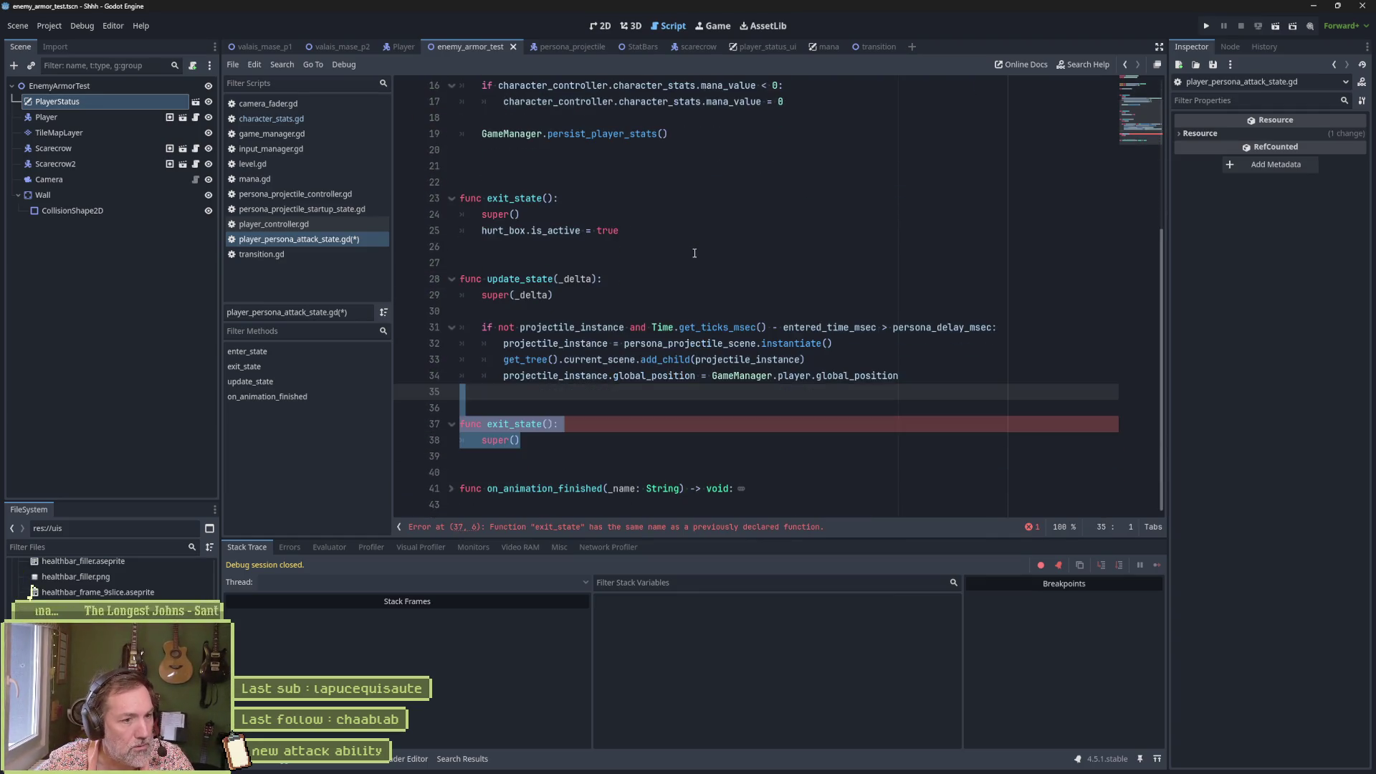
{"action": "key", "text": "ctrl+z"}
Step: Move projectile_instance = null from the second exit_state into the first, after super()
{"action": "left_click", "coordinate": [658, 428]}
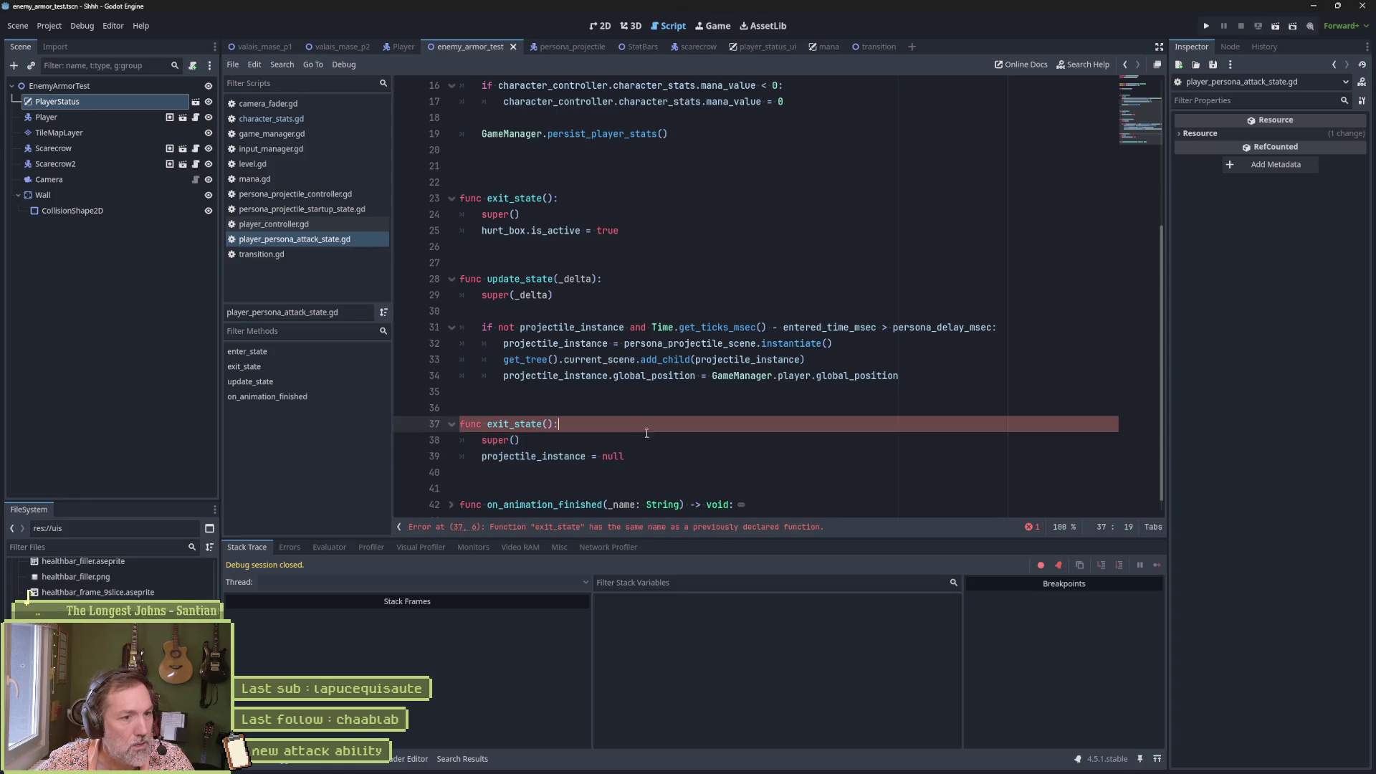
{"action": "key", "text": "ctrl+z"}
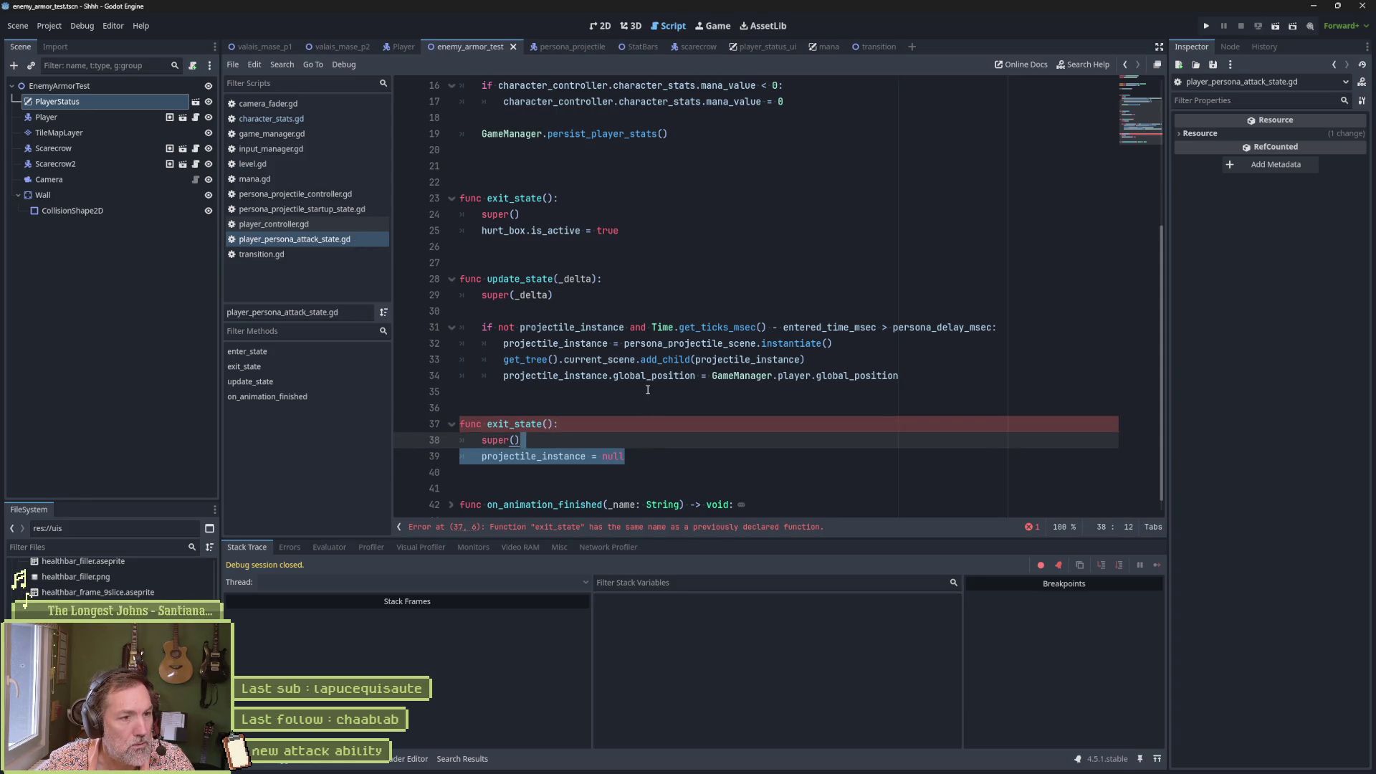
{"action": "key", "text": "ctrl+x"}
{"action": "left_click", "coordinate": [652, 216]}
{"action": "key", "text": "ctrl+v"}
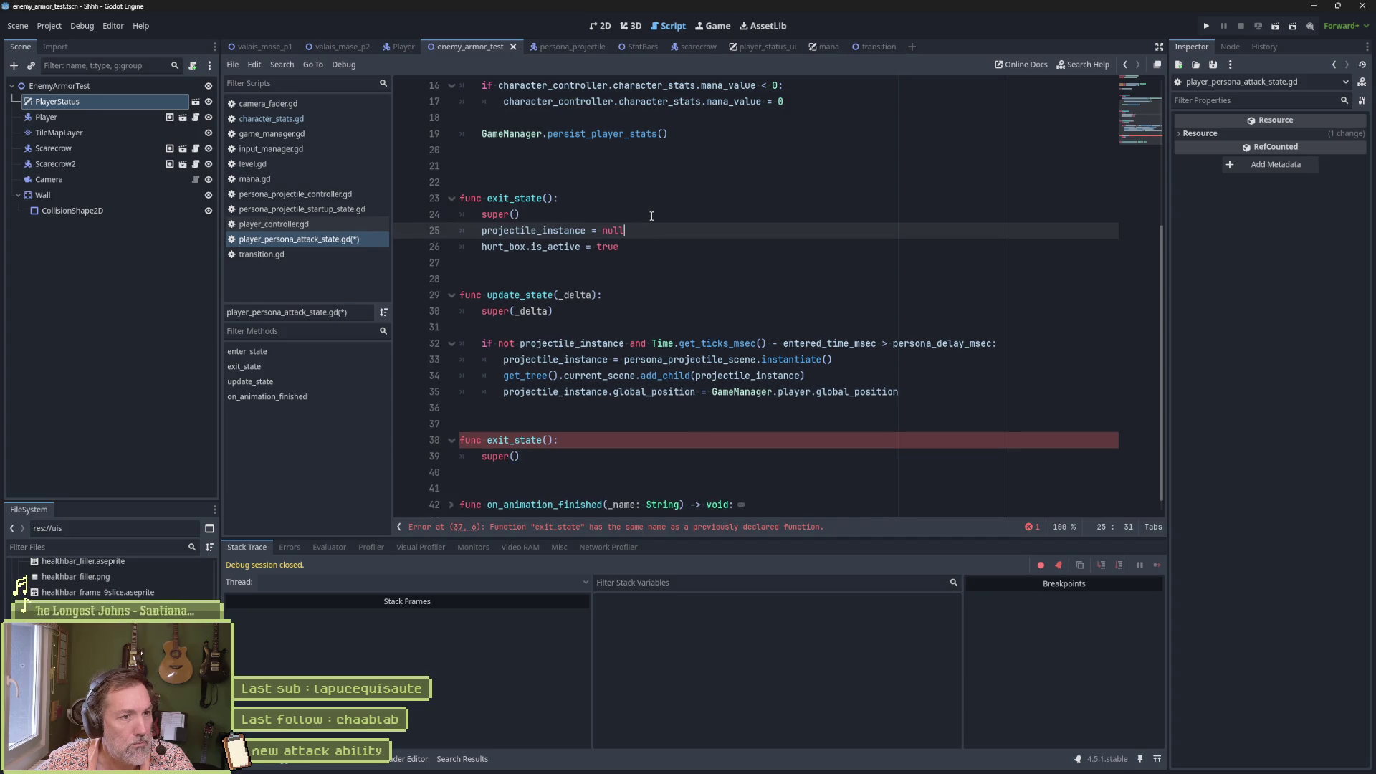
Step: Delete the leftover duplicate exit_state, save the script, and rerun the scene
{"action": "left_click_drag", "start_coordinate": [617, 488], "coordinate": [462, 424]}
{"action": "key", "text": "BackSpace"}
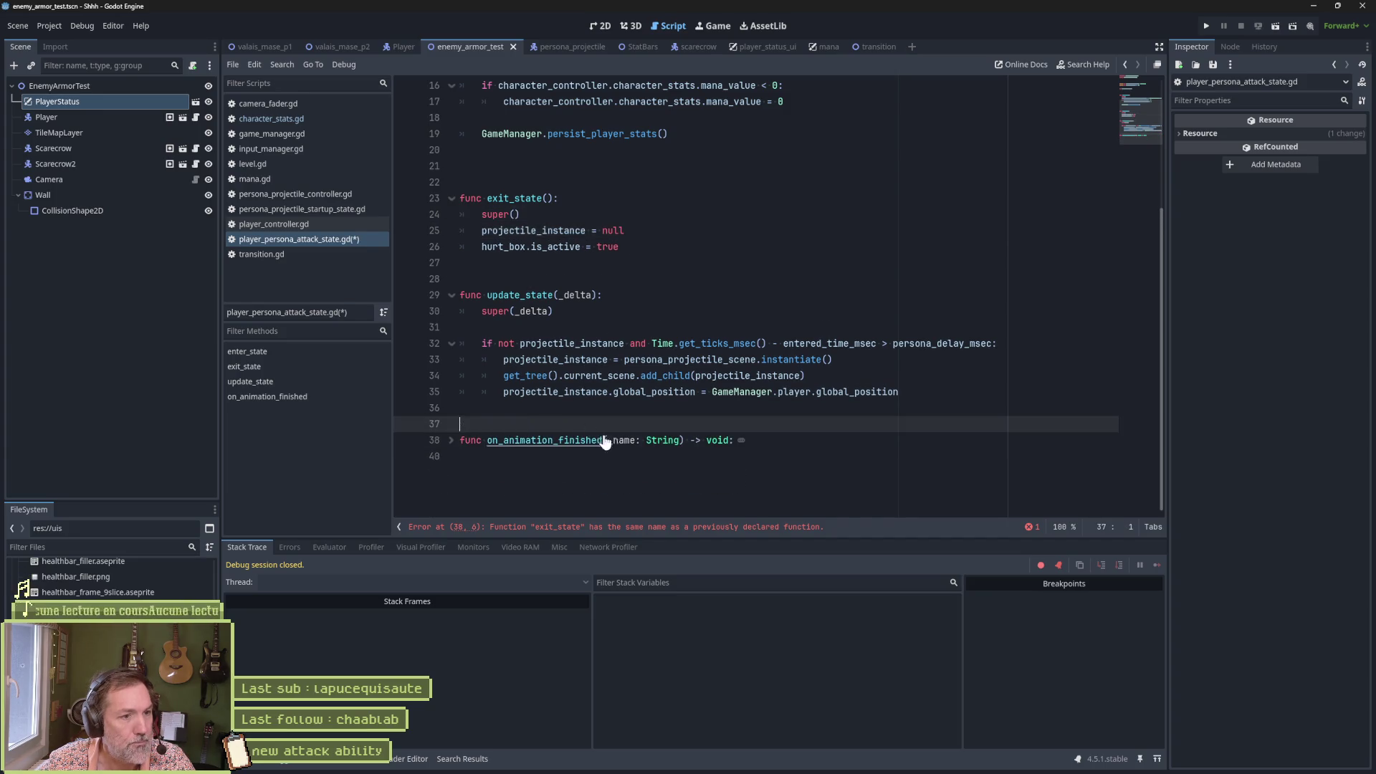
{"action": "key", "text": "ctrl+s"}
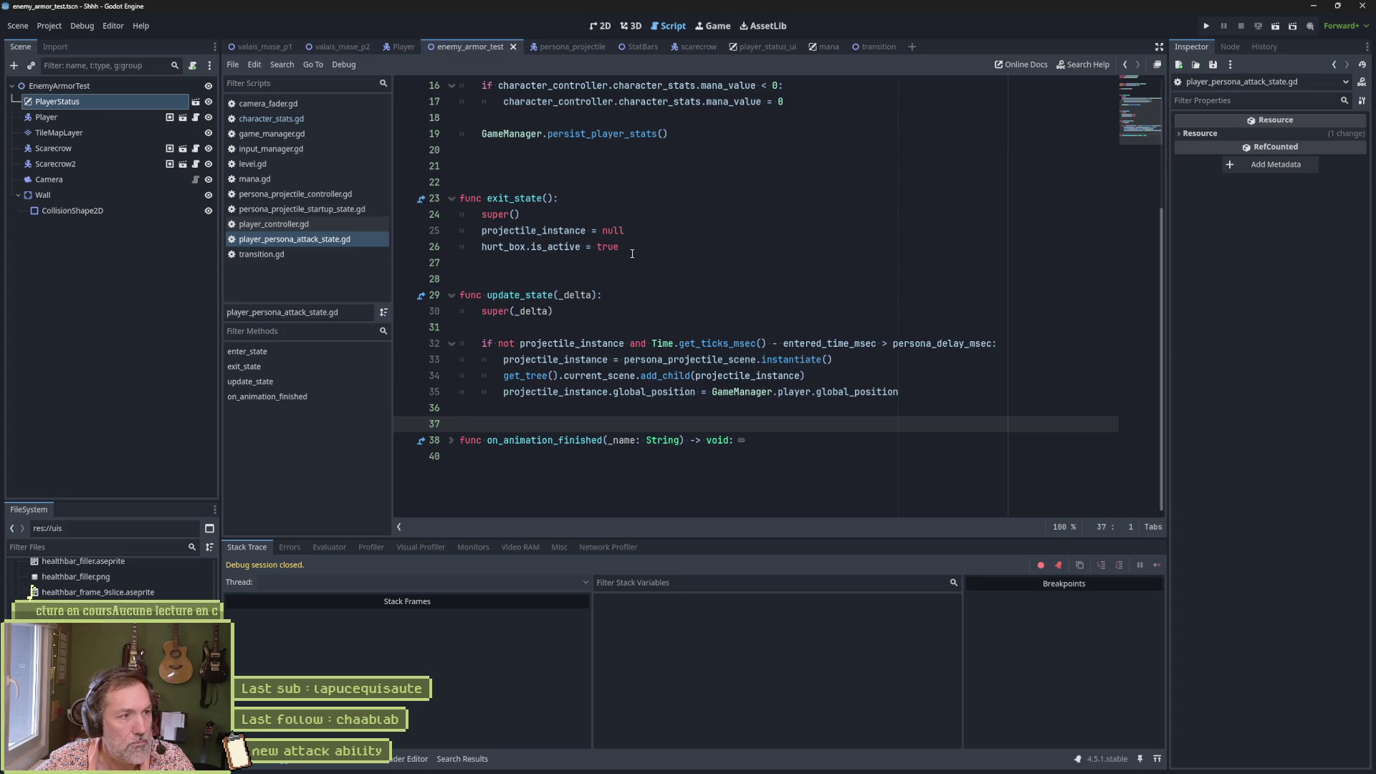
{"action": "key", "text": "F6"}
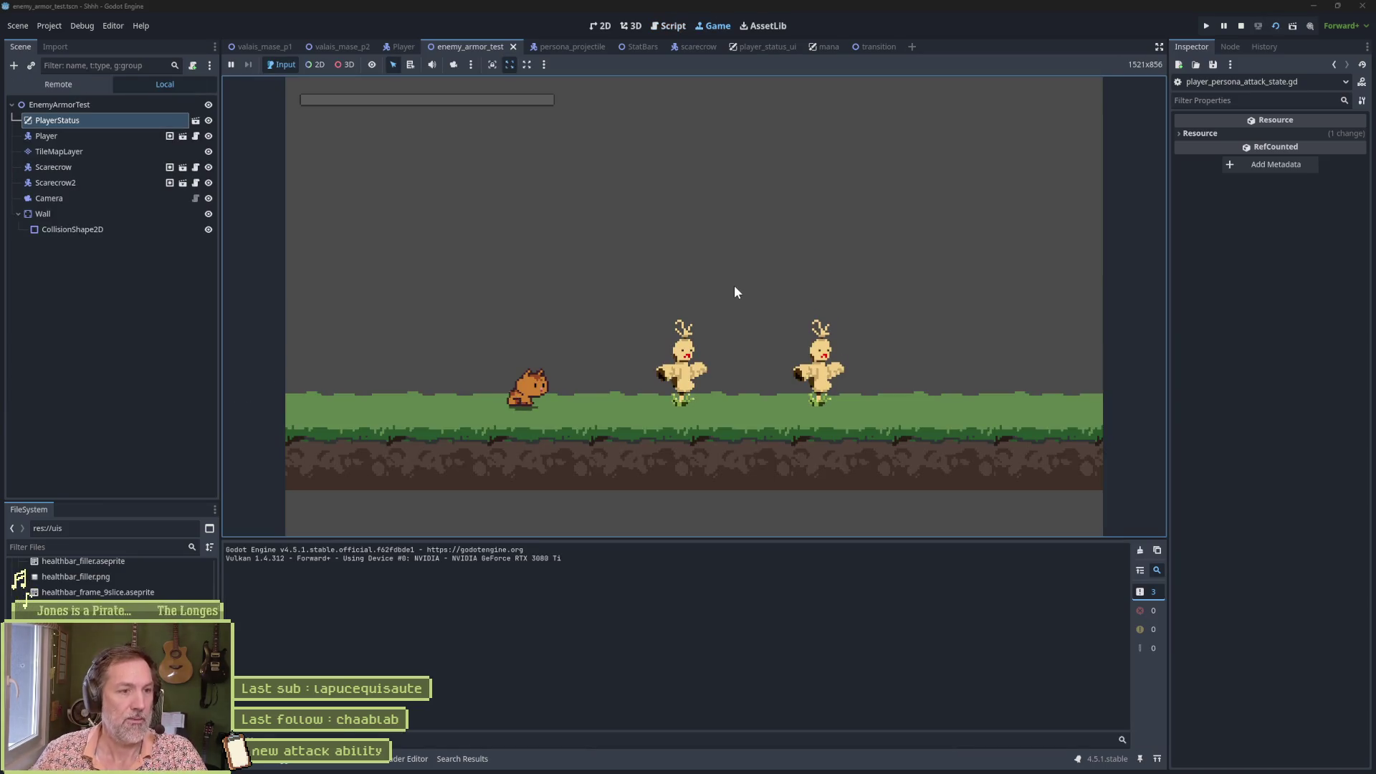
{"action": "key", "text": "Right"}
{"action": "key", "text": "Right"}
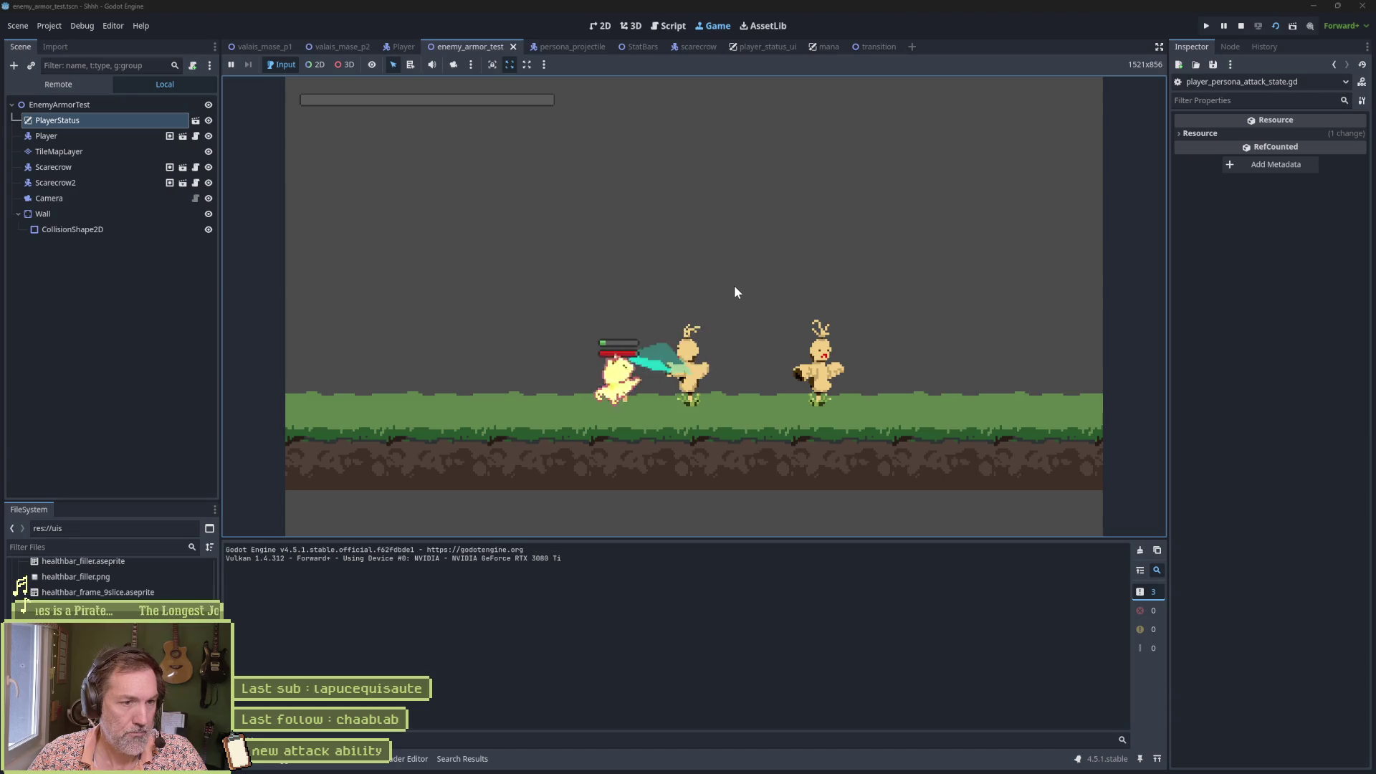
{"action": "key", "text": "e"}
{"action": "key", "text": "Right"}
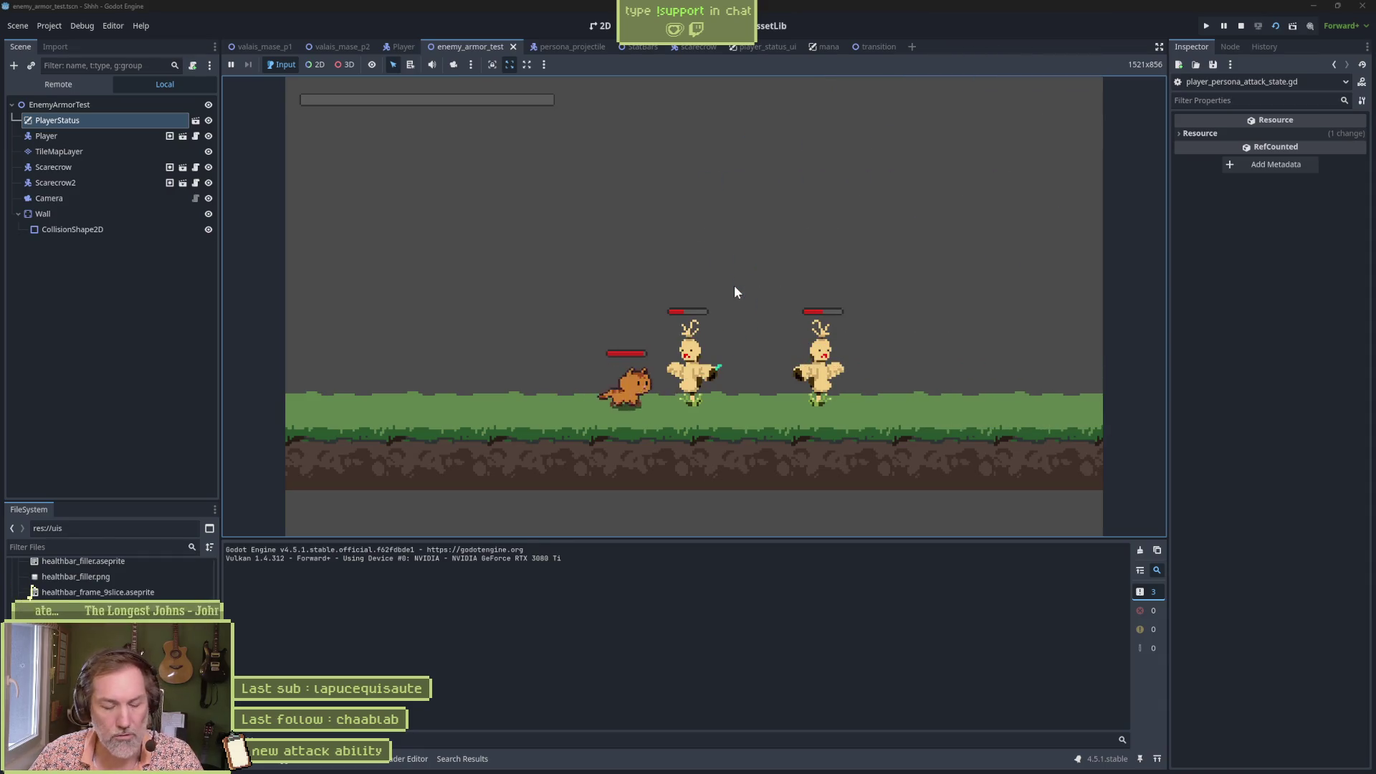
{"action": "key", "text": "F8"}
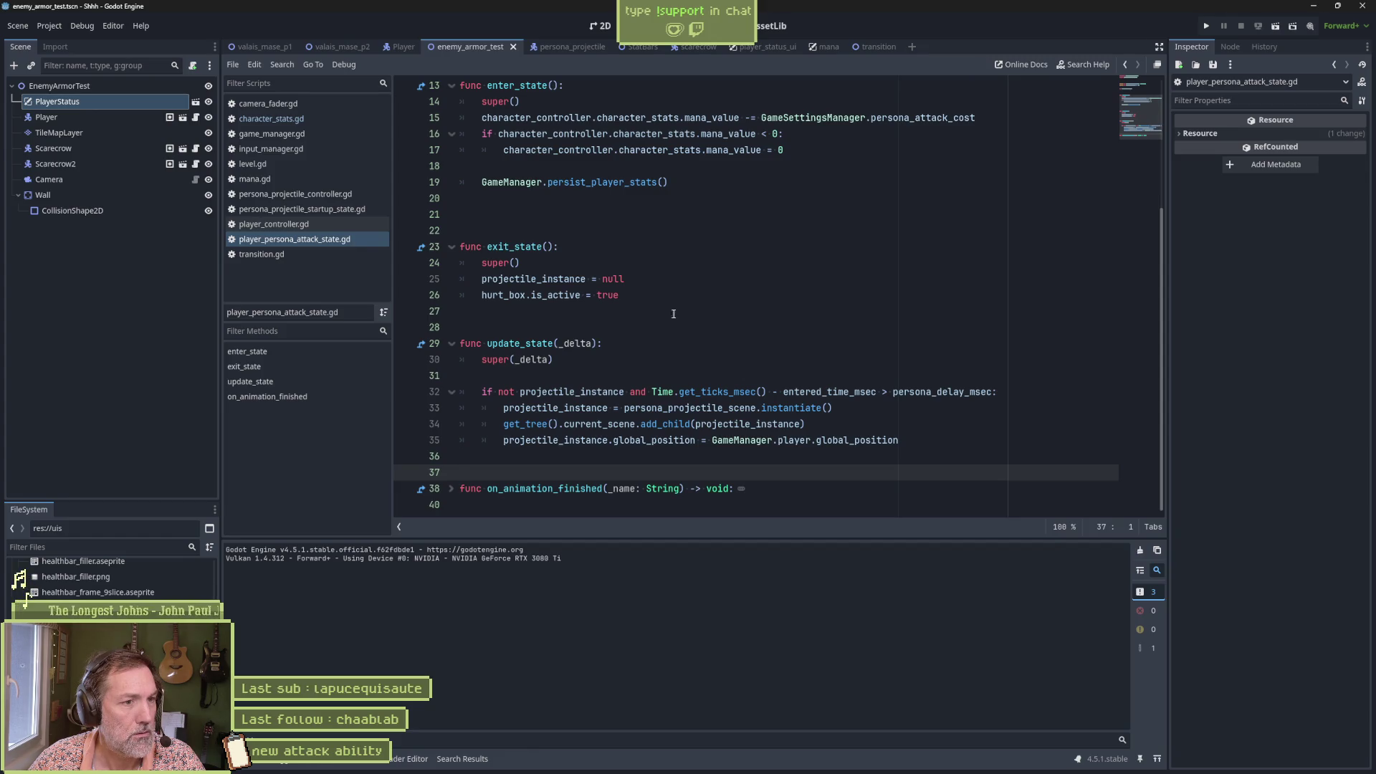
Step: Follow is_active to the enable_collision function in collision_box.gd and mark its set_disabled call
{"action": "left_click", "coordinate": [569, 295], "text": "ctrl"}
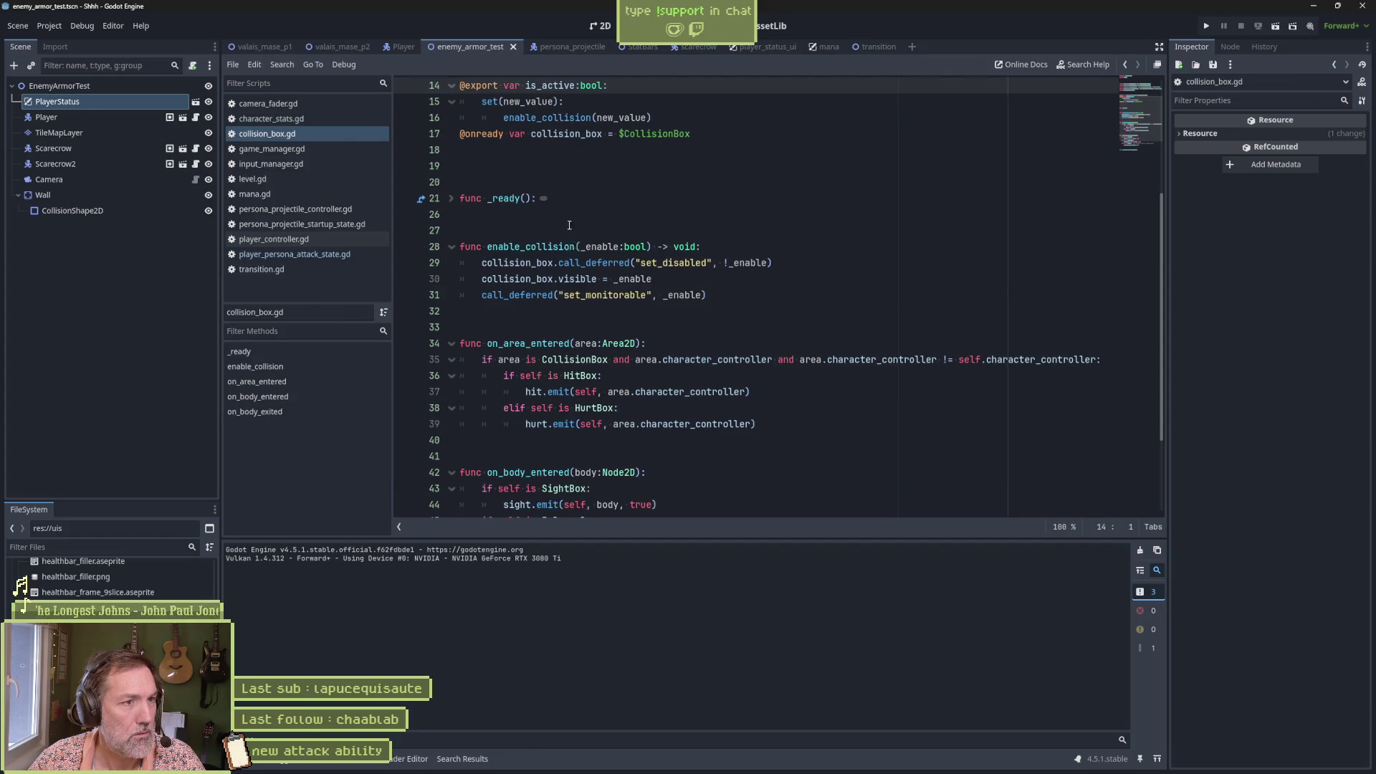
{"action": "left_click", "coordinate": [612, 310]}
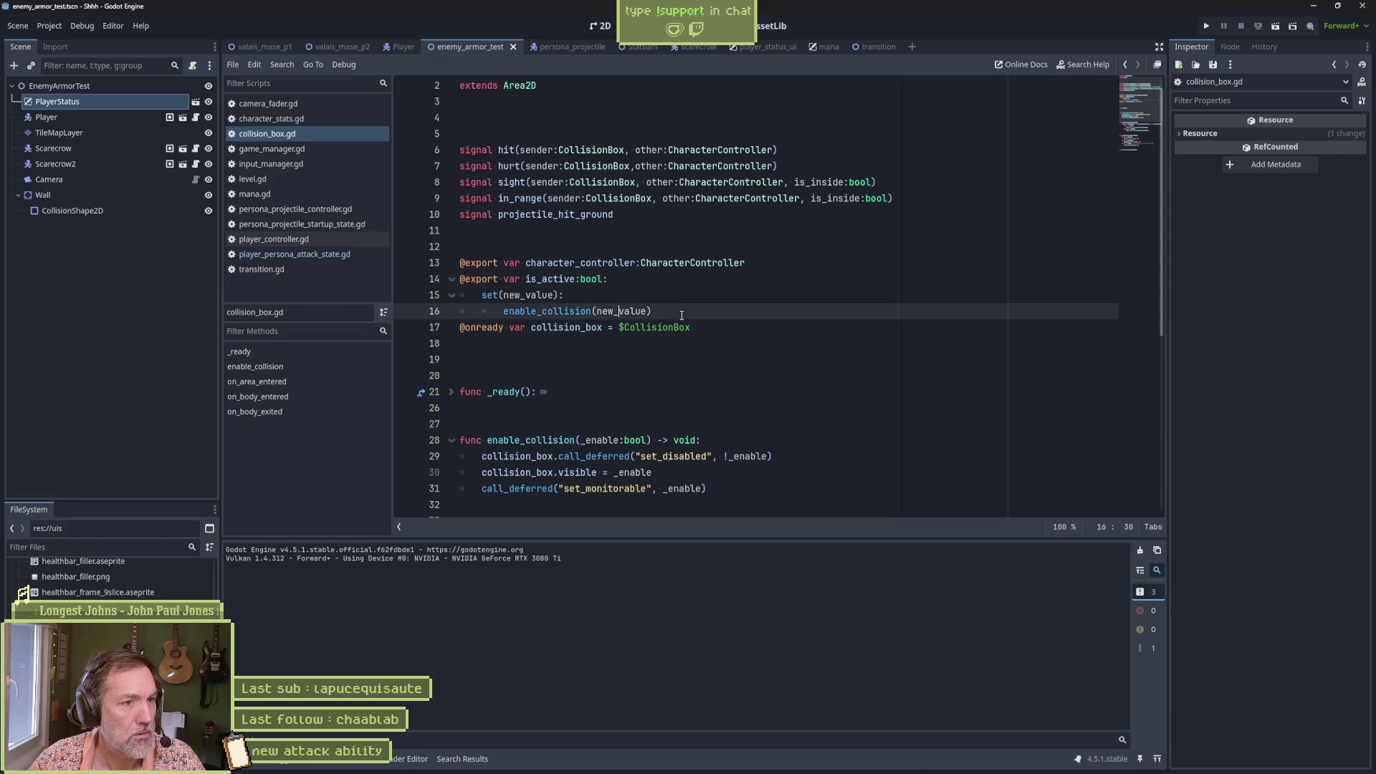
{"action": "left_click", "coordinate": [590, 310], "text": "ctrl"}
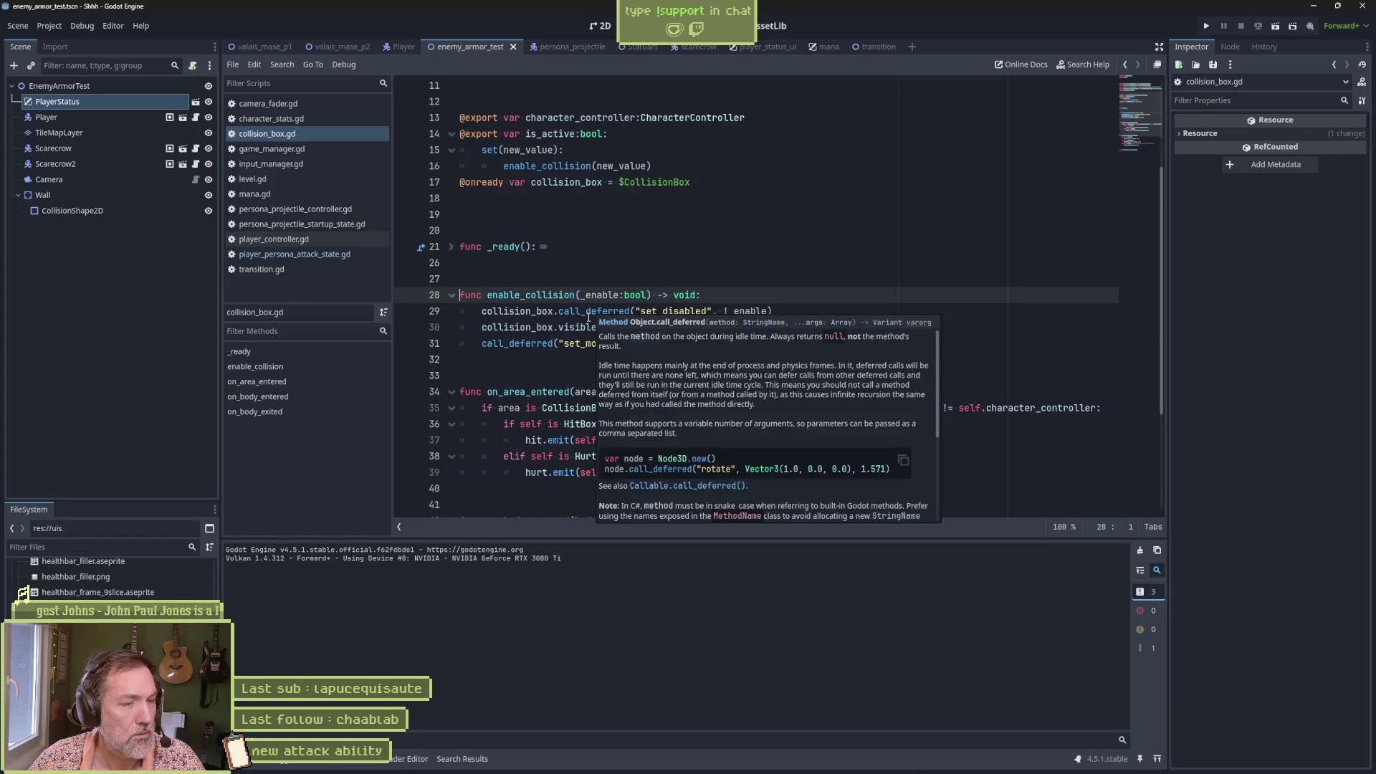
{"action": "left_click_drag", "start_coordinate": [641, 310], "coordinate": [774, 311]}
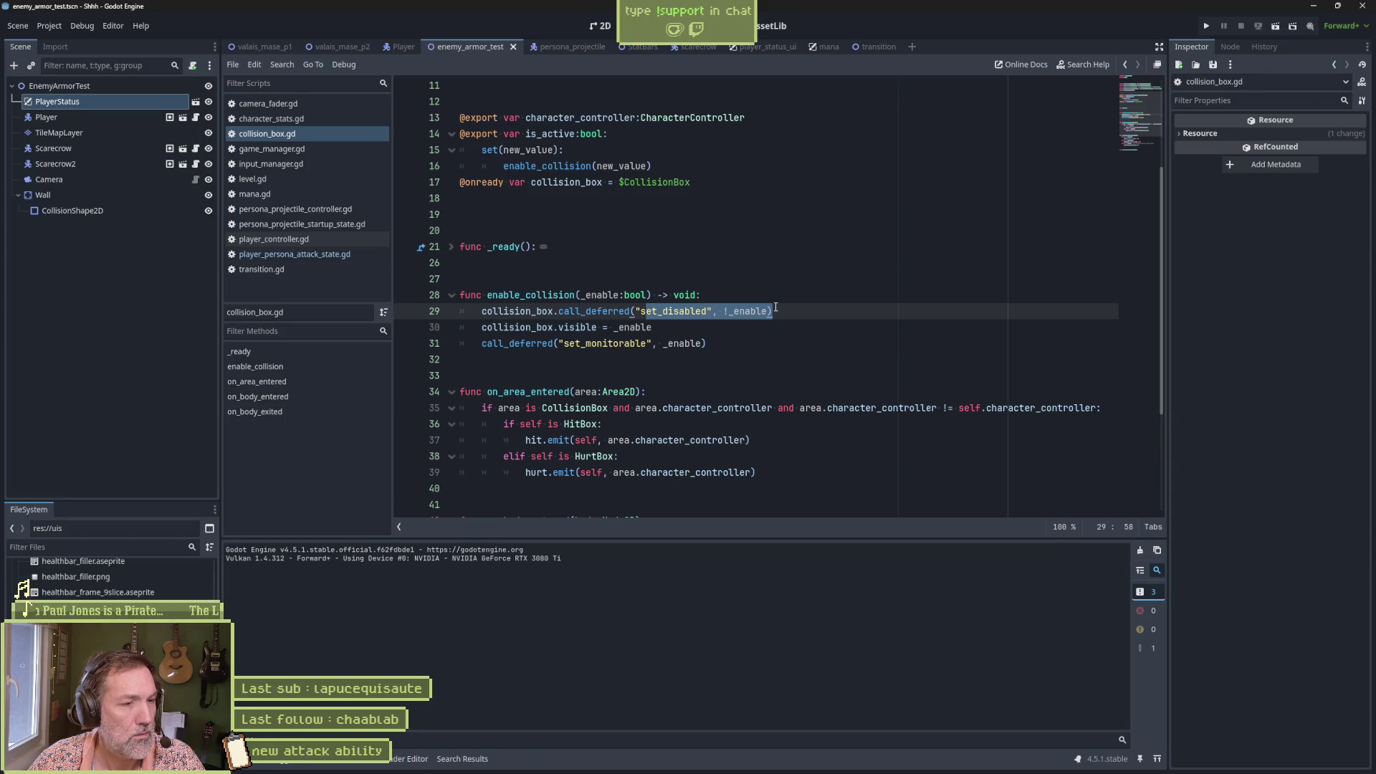
Step: Add print_debug(self, " enable_collision ", _enable) after line 31, then run and stop the scene
{"action": "left_click", "coordinate": [710, 341]}
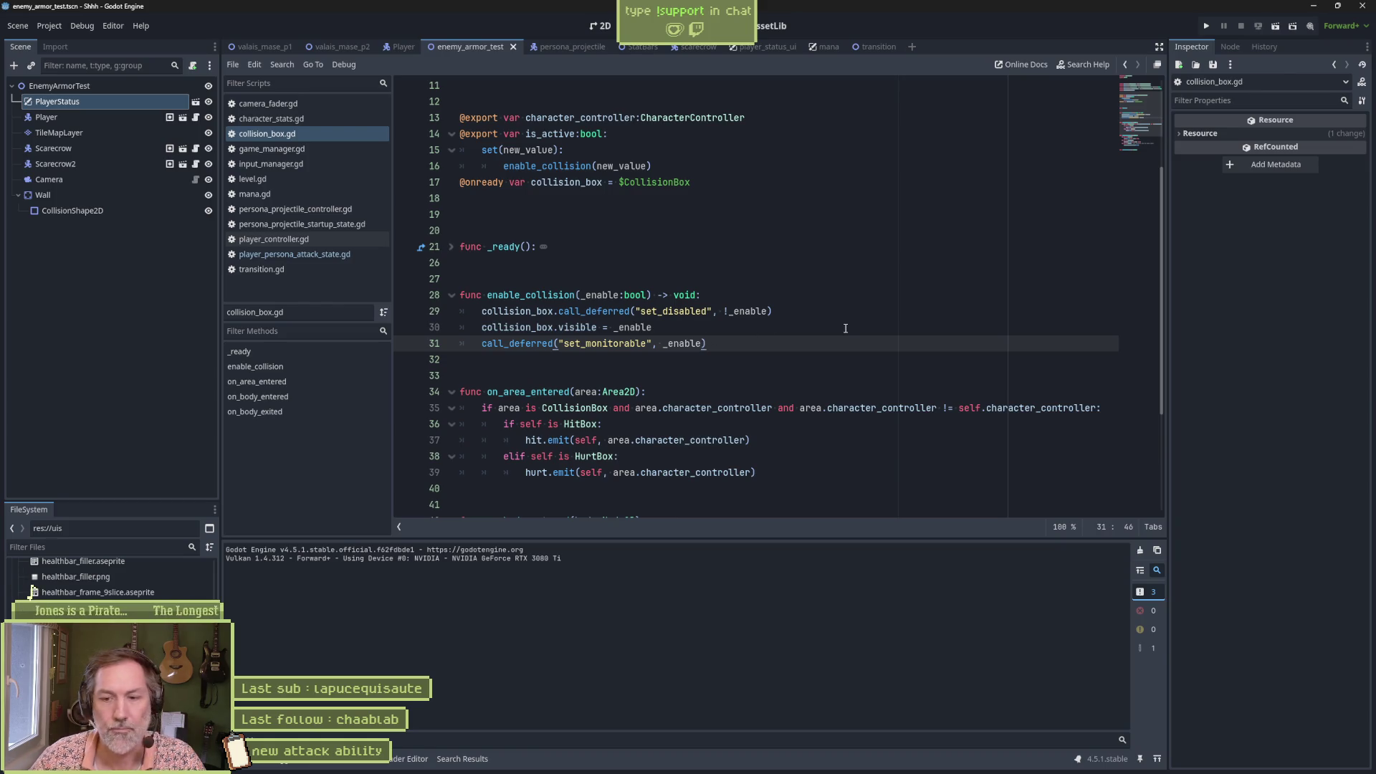
{"action": "key", "text": "Return"}
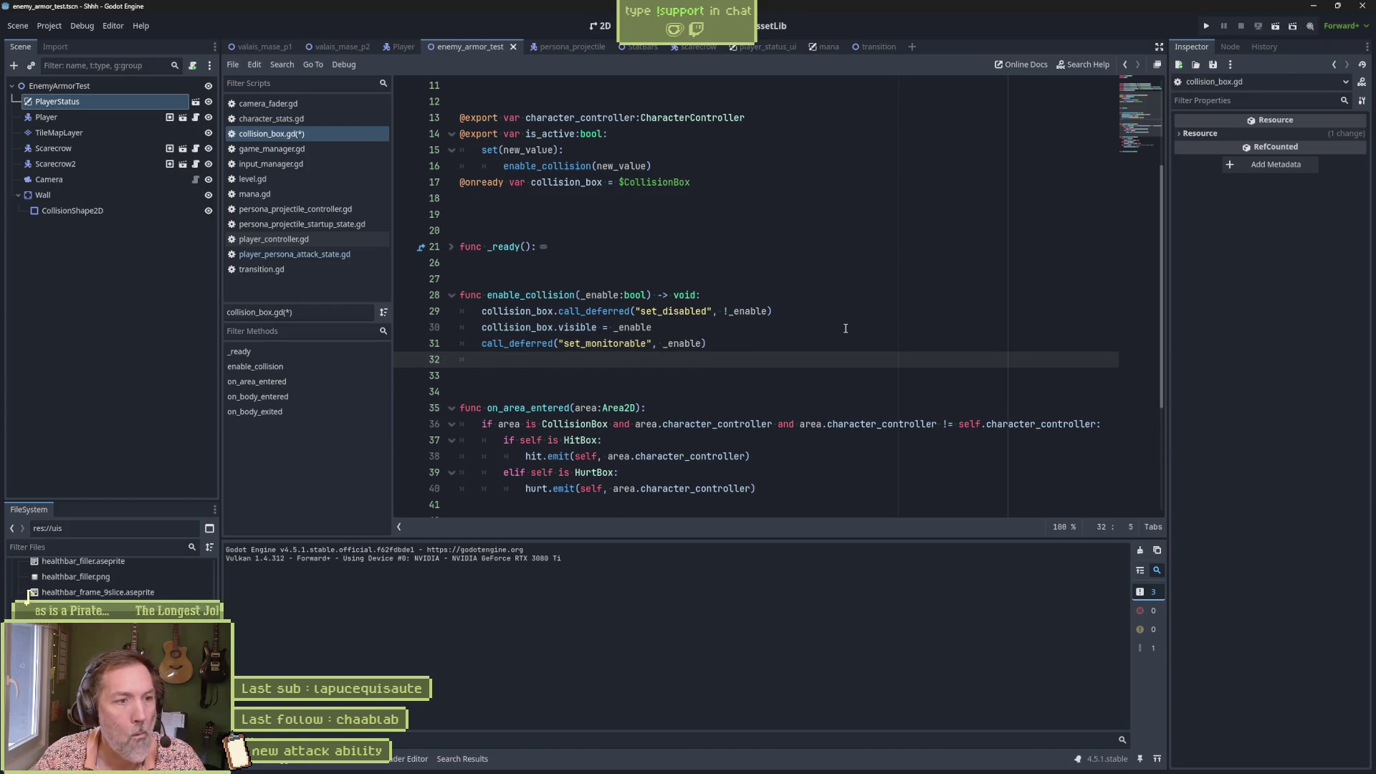
{"action": "type", "text": "print_debug()"}
{"action": "key", "text": "Left"}
{"action": "type", "text": "self, \""}
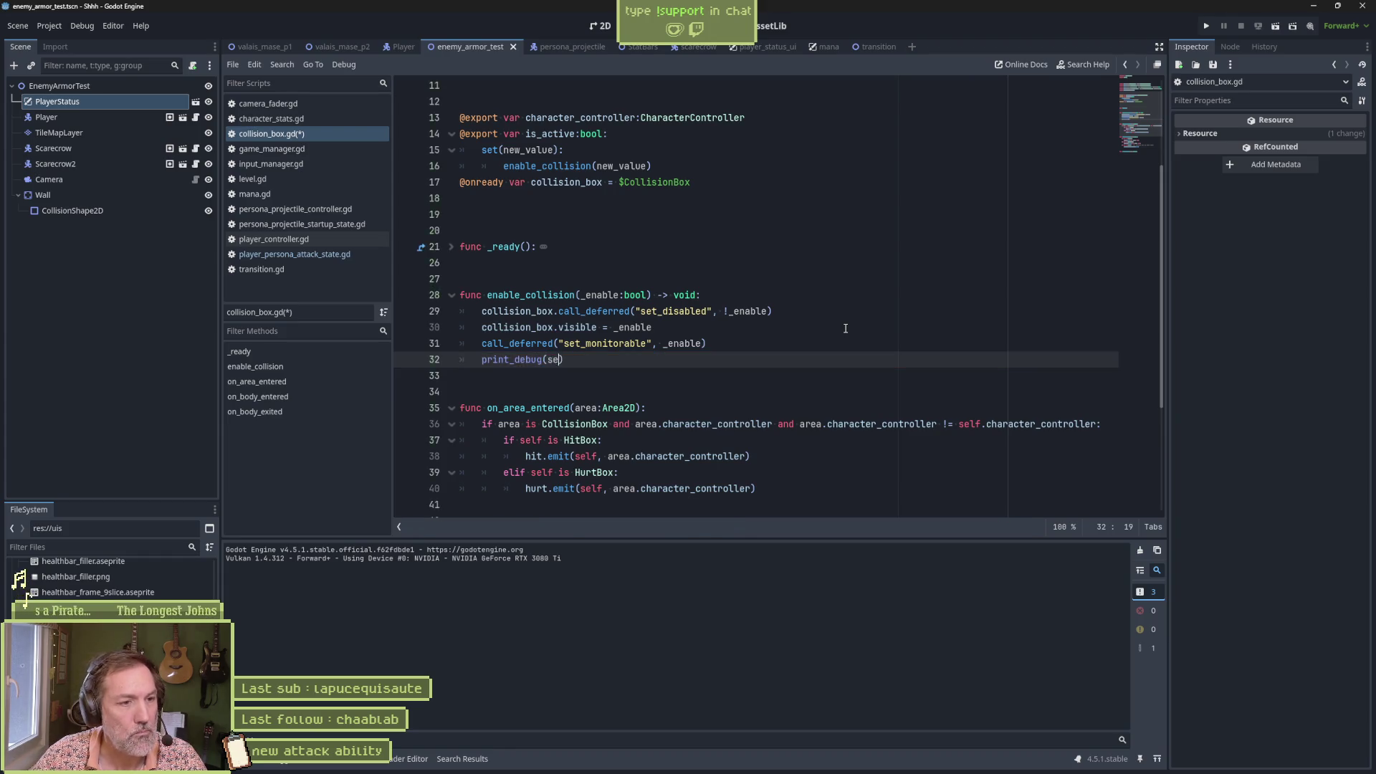
{"action": "type", "text": " enable_coll"}
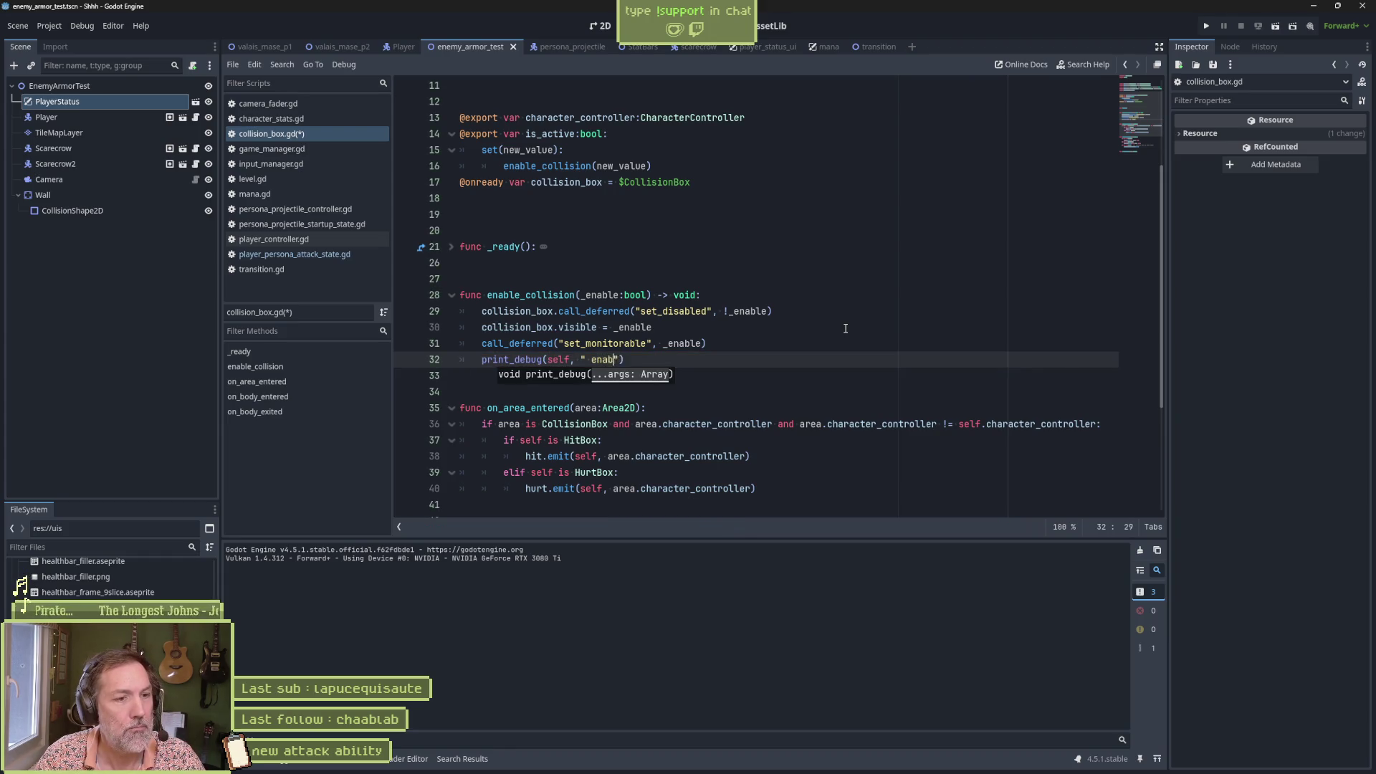
{"action": "type", "text": "ision \", "}
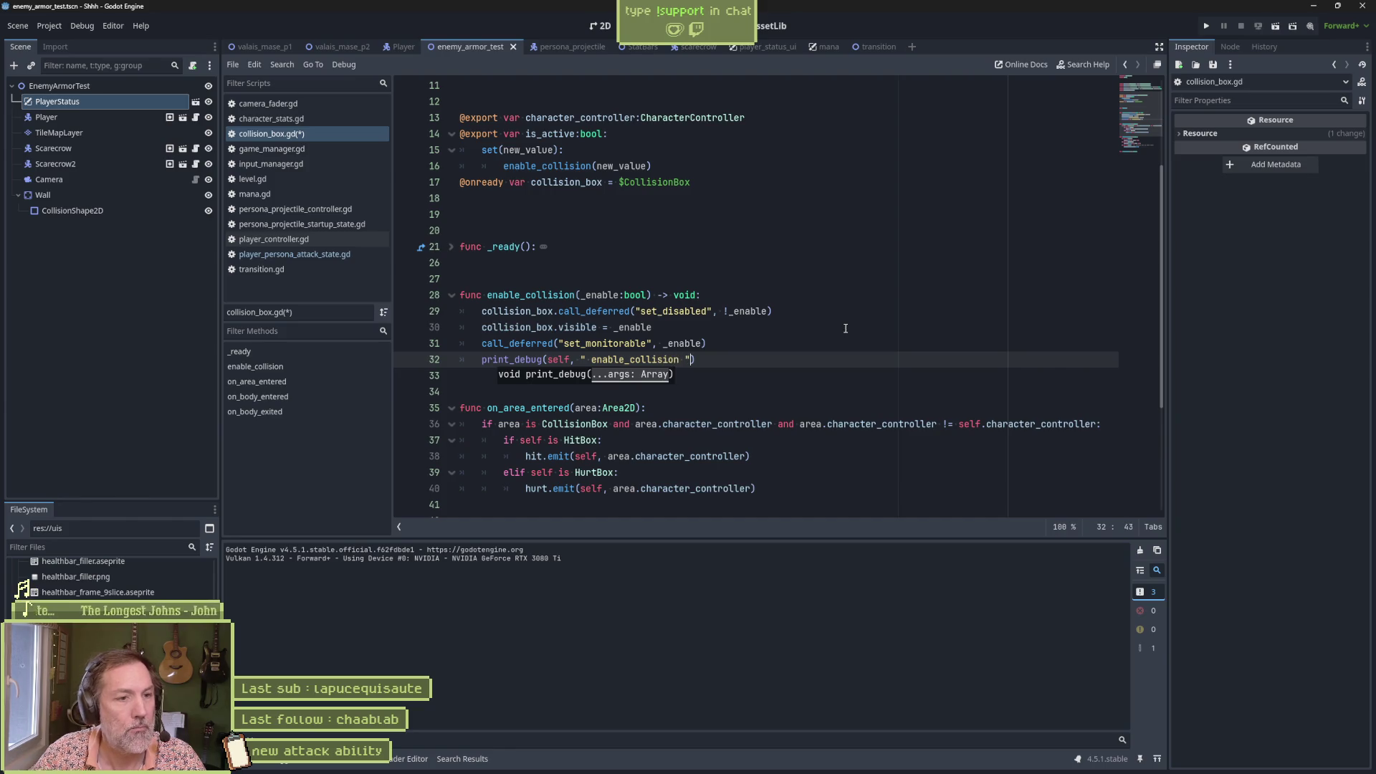
{"action": "type", "text": "_enable"}
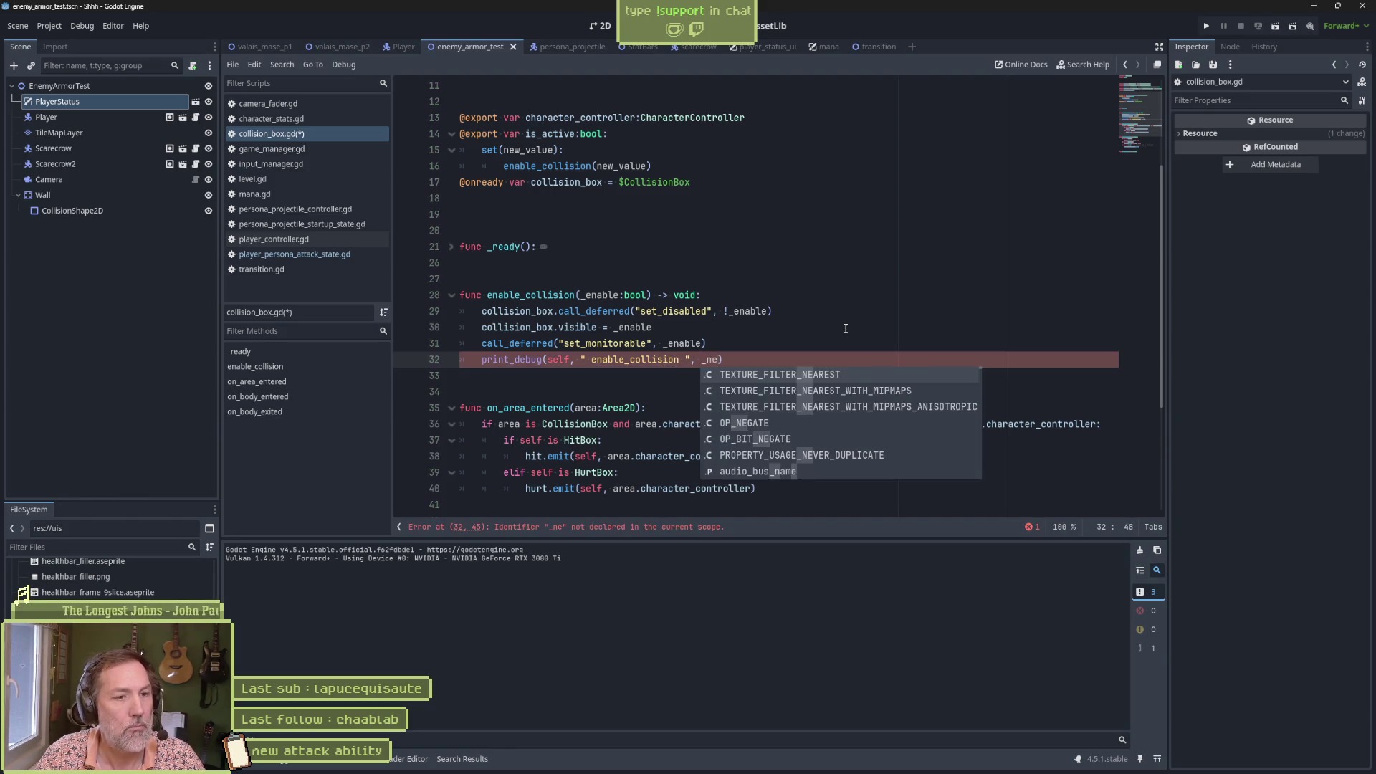
{"action": "key", "text": "F6"}
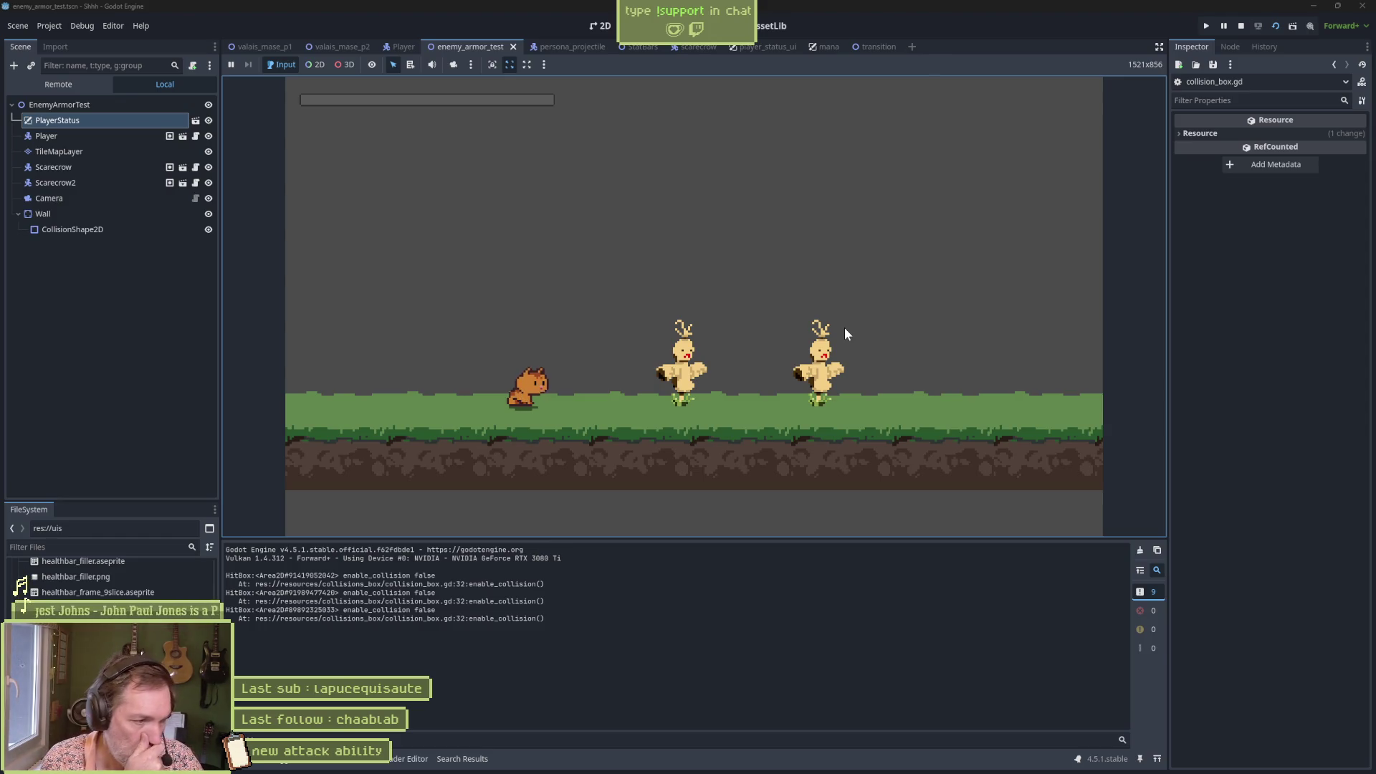
{"action": "key", "text": "F8"}
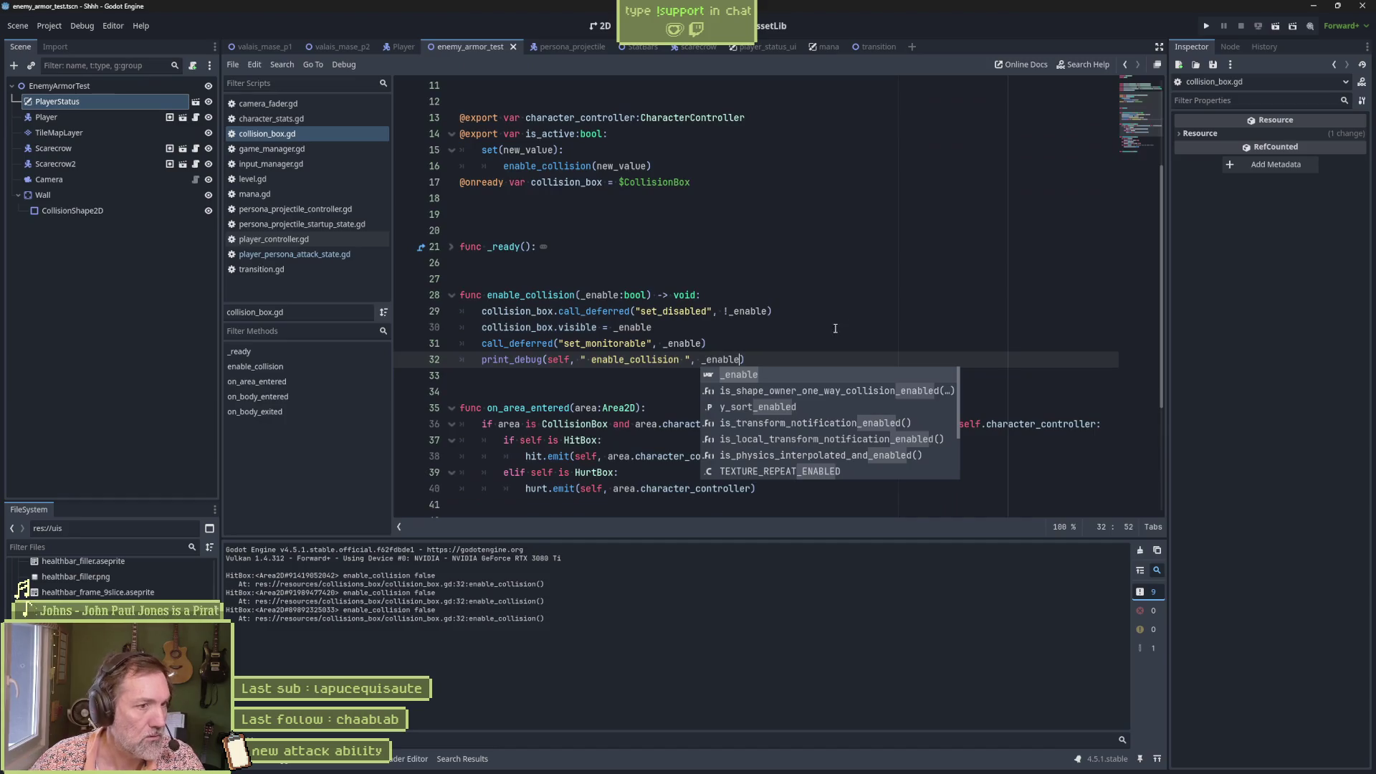
Step: Change self to self.character_controller.name in the print_debug call, save, and run the scene
{"action": "left_click", "coordinate": [570, 362]}
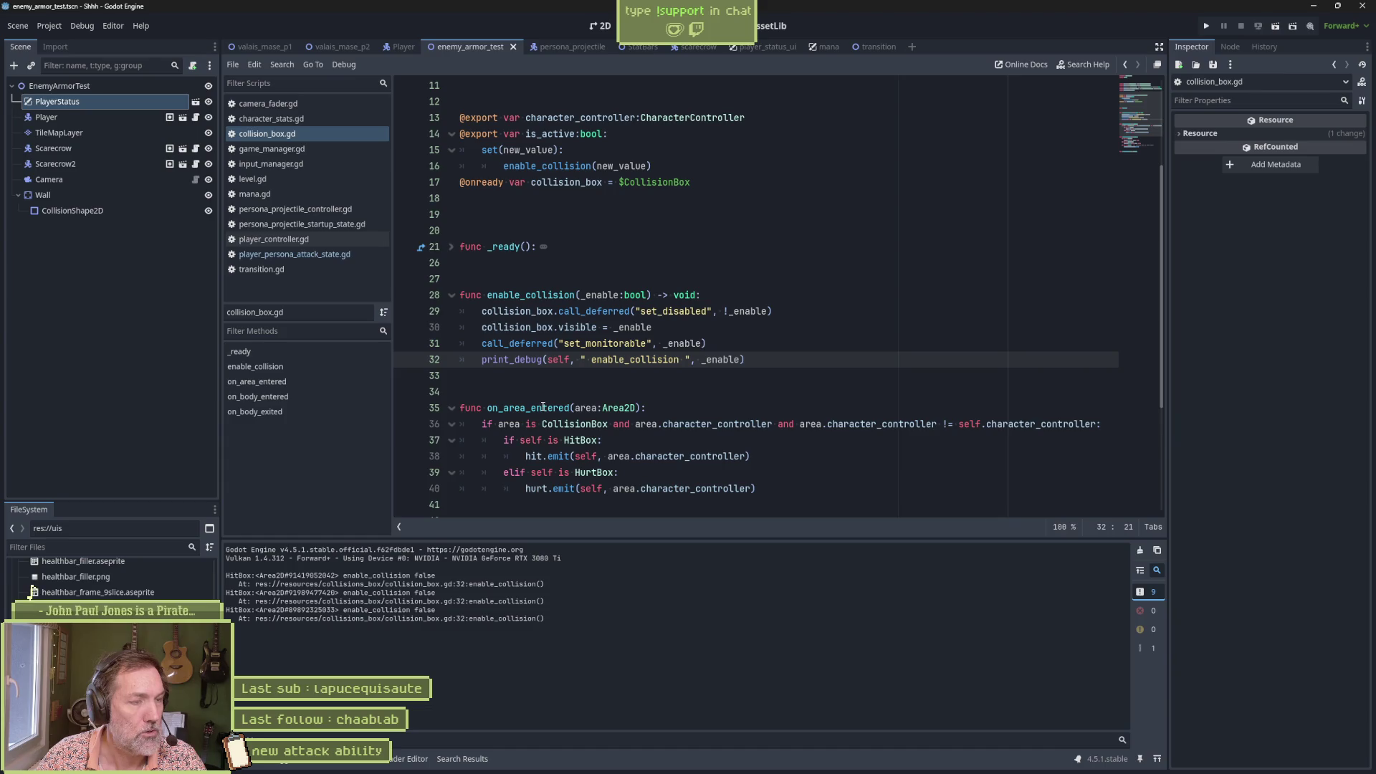
{"action": "type", "text": ".cha"}
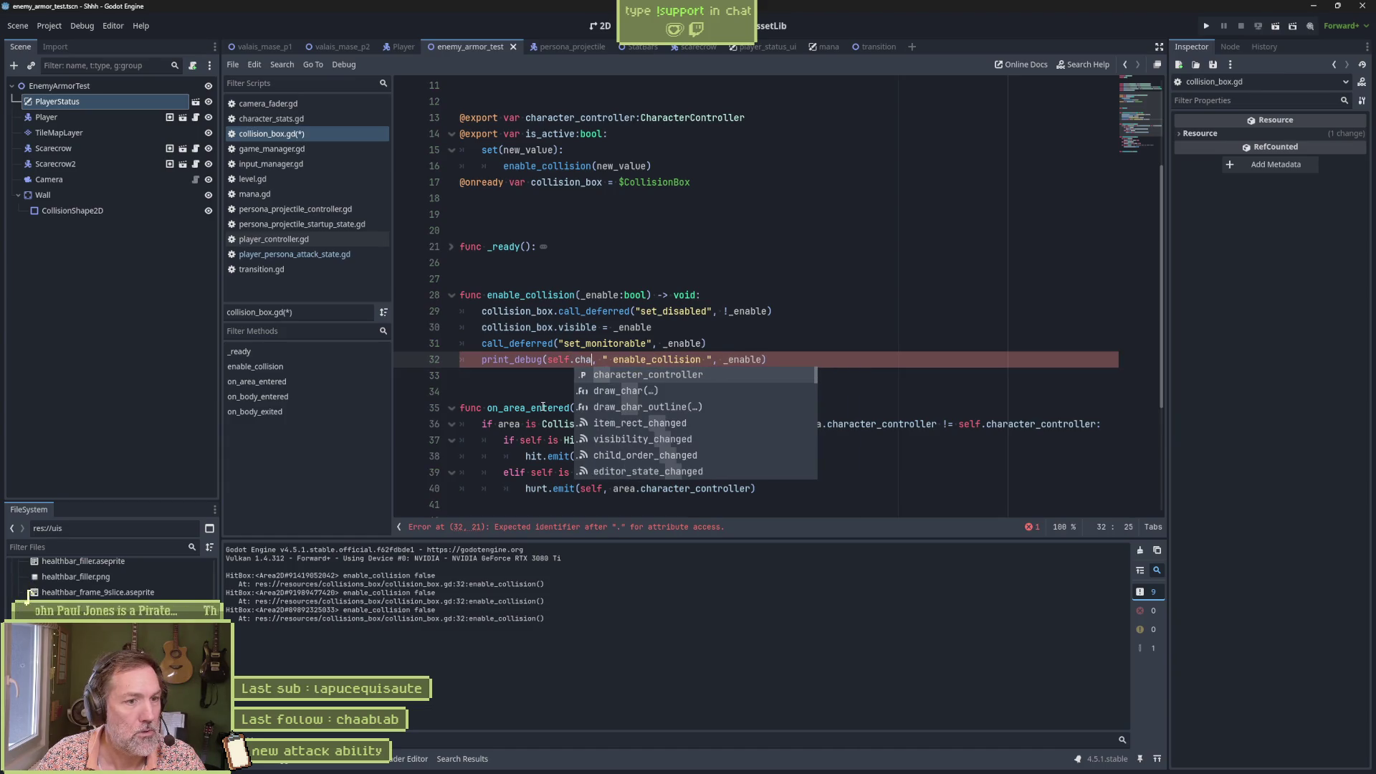
{"action": "key", "text": "Return"}
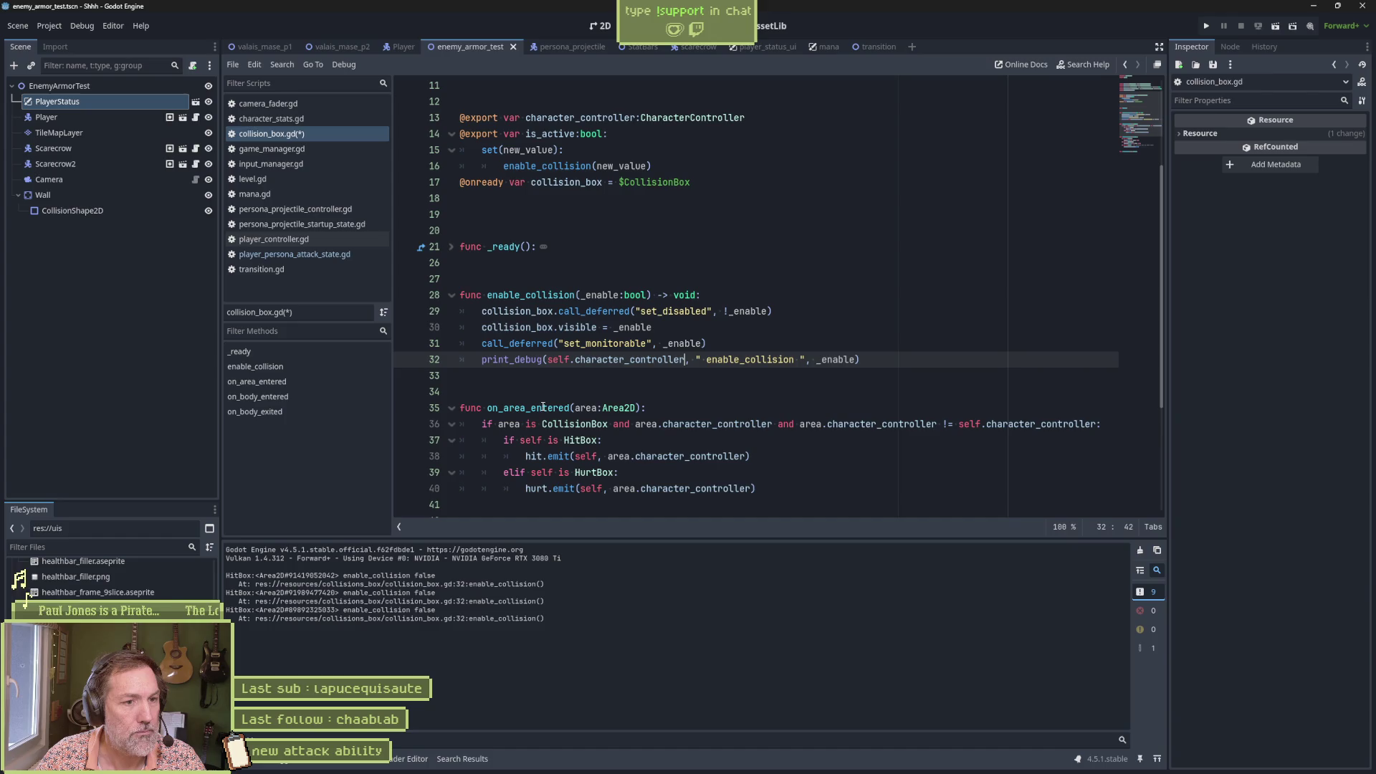
{"action": "type", "text": ".name"}
{"action": "key", "text": "ctrl+s"}
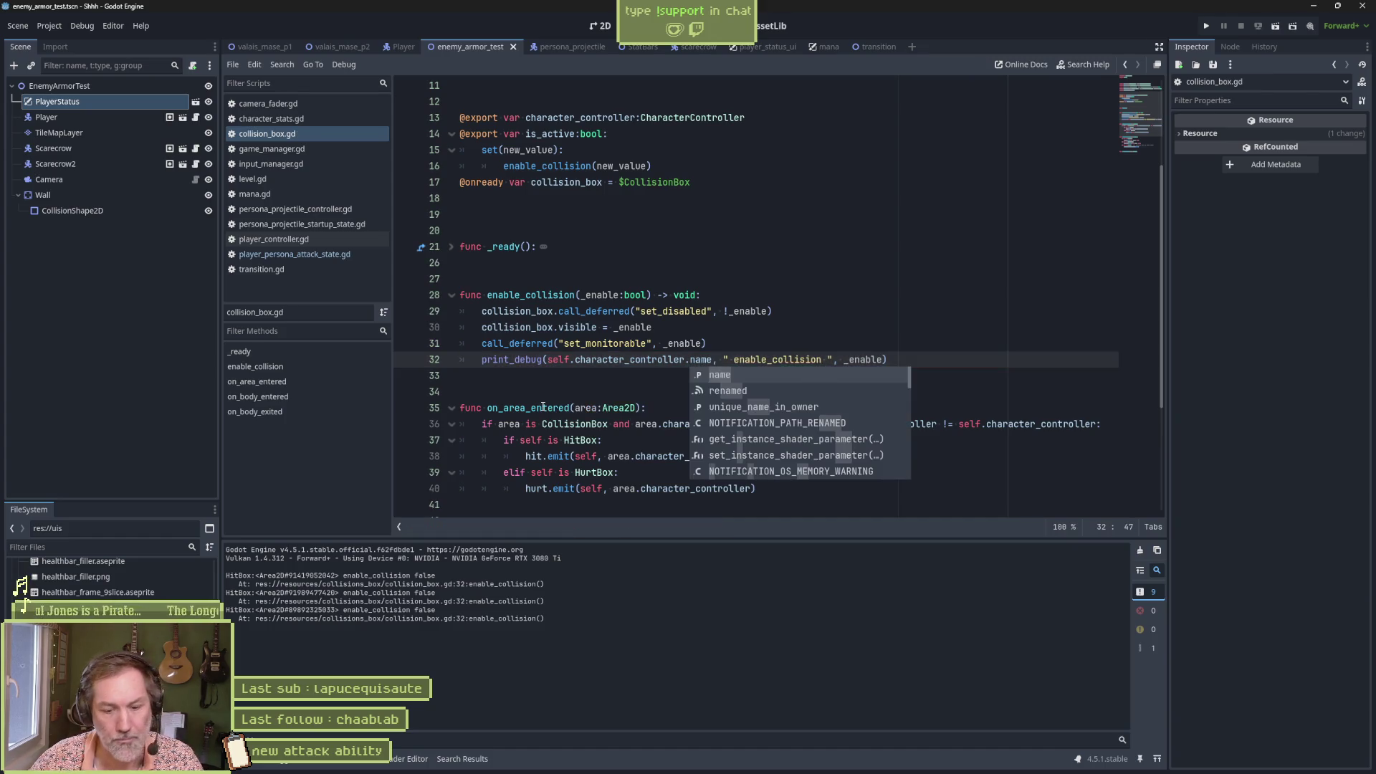
{"action": "key", "text": "F6"}
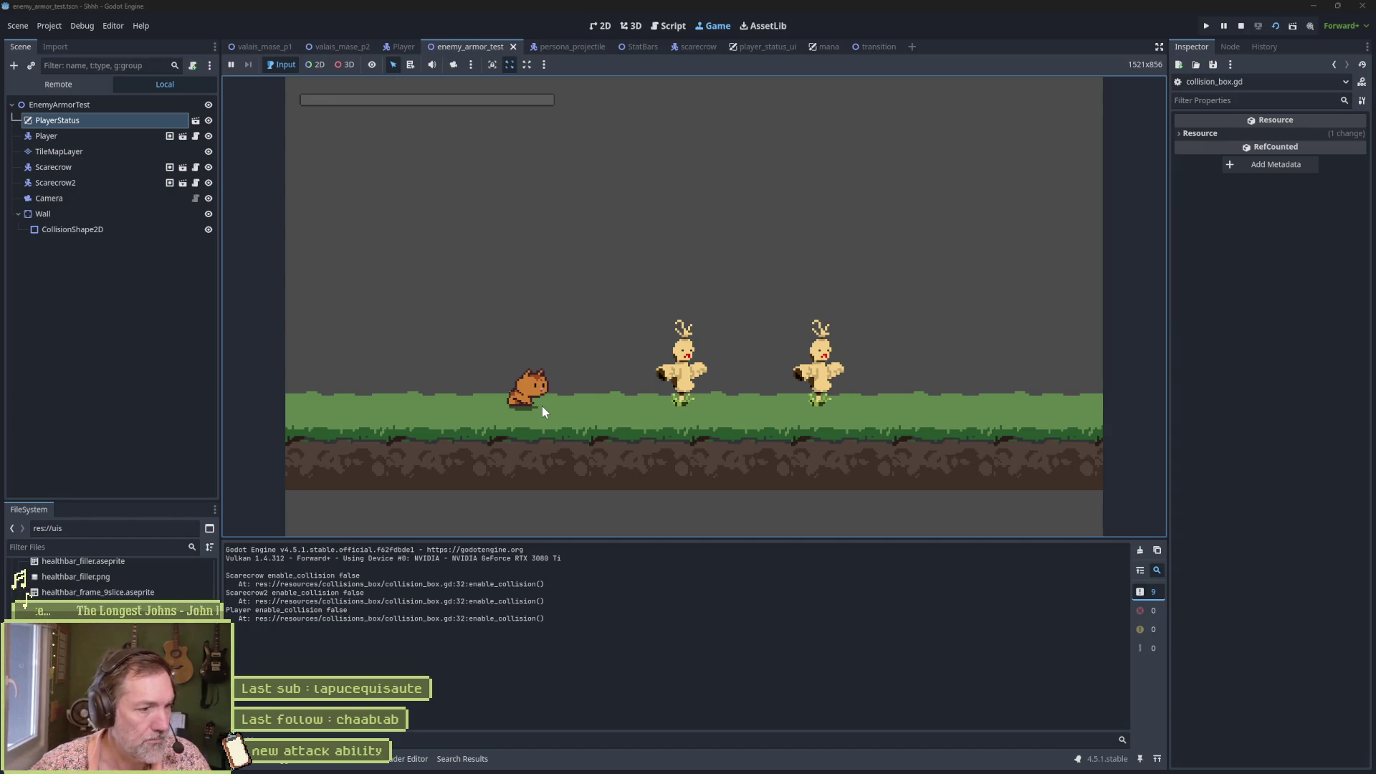
Step: Clear the Output, walk the cat to the scarecrow, attack it six times, then stop the game
{"action": "left_click", "coordinate": [1140, 549]}
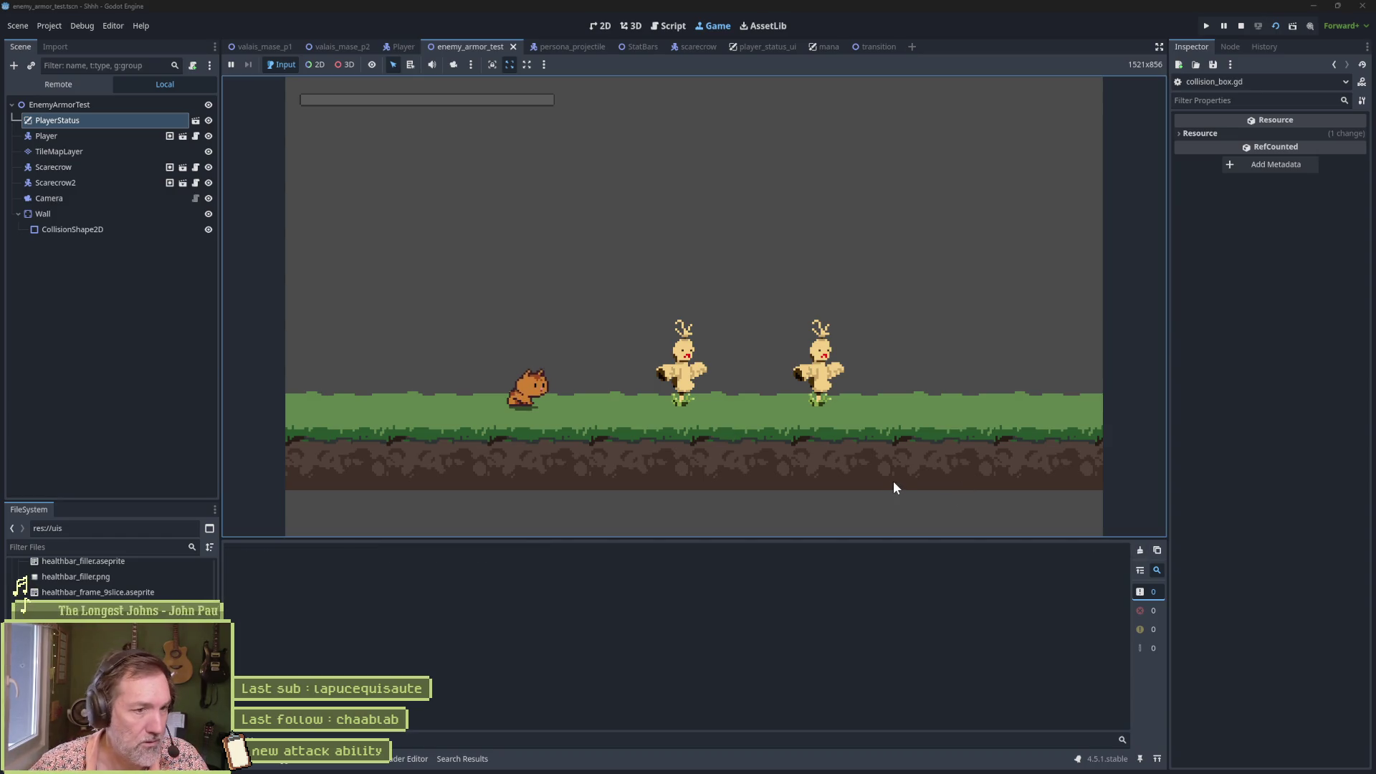
{"action": "key", "text": "Right"}
{"action": "key", "text": "space"}
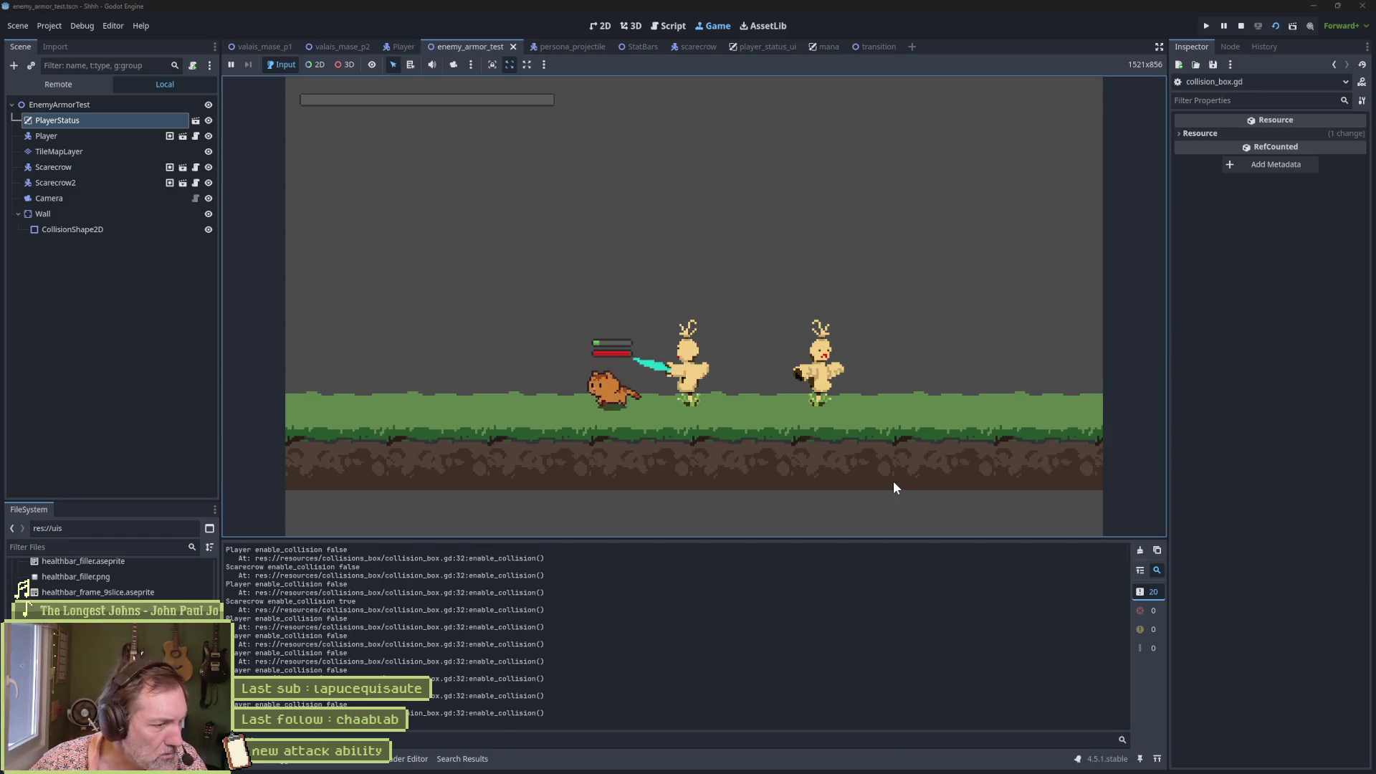
{"action": "key", "text": "space"}
{"action": "key", "text": "space"}
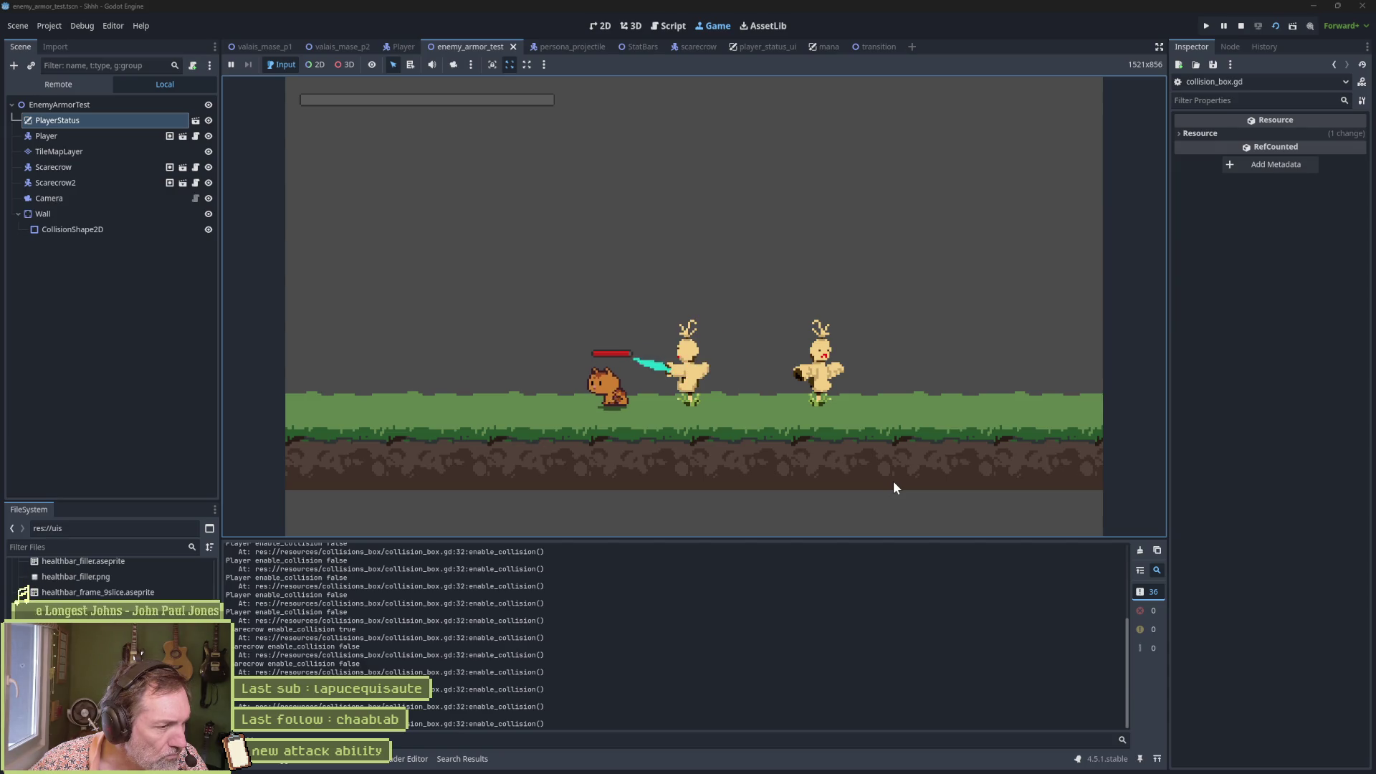
{"action": "key", "text": "space"}
{"action": "key", "text": "space"}
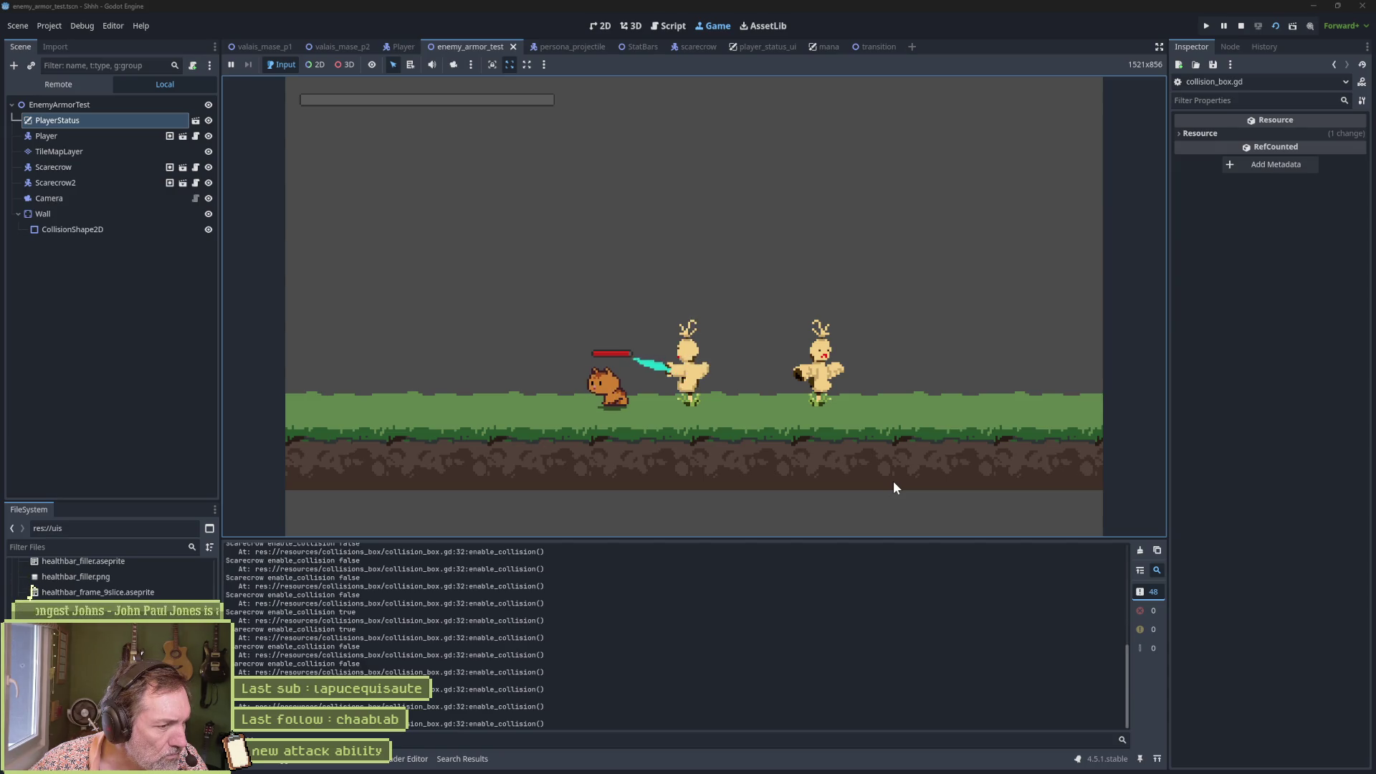
{"action": "key", "text": "space"}
{"action": "key", "text": "space"}
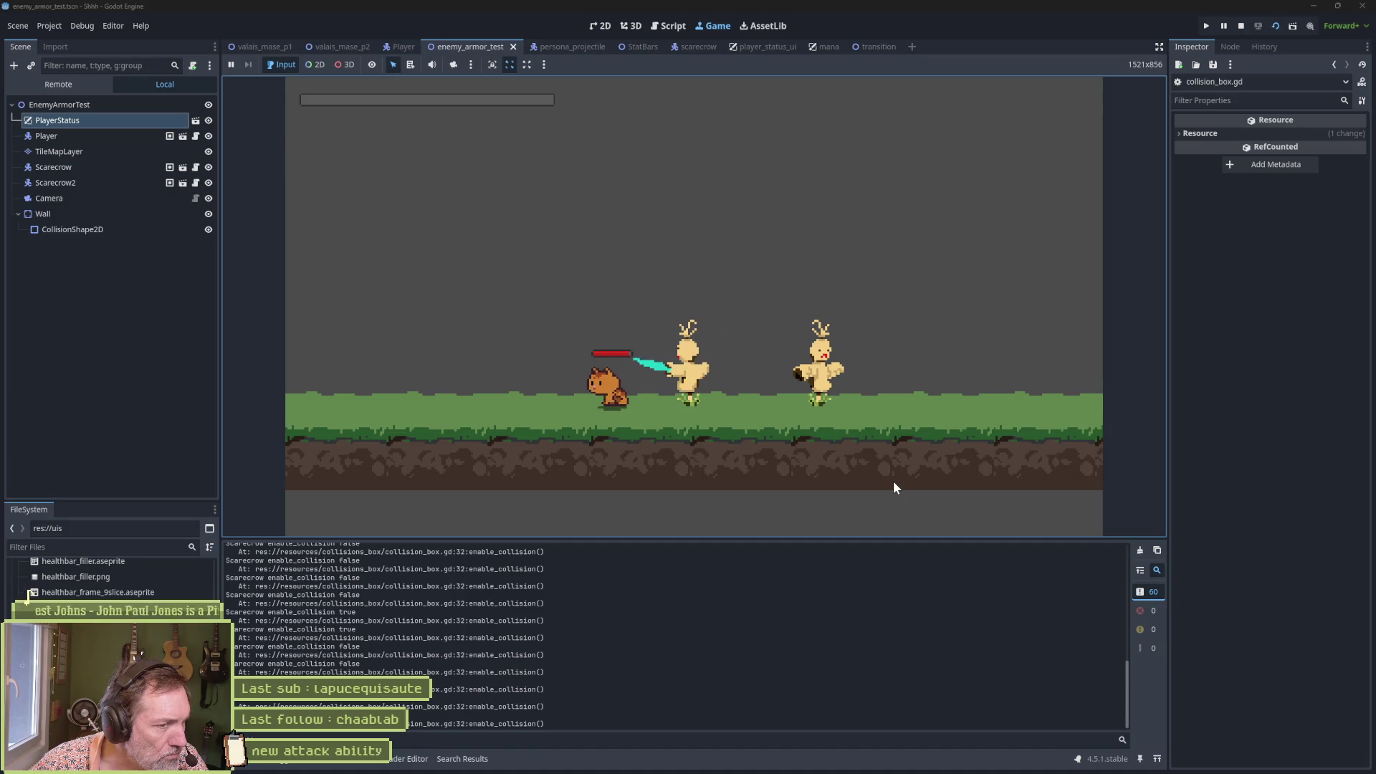
{"action": "key", "text": "space"}
{"action": "key", "text": "space"}
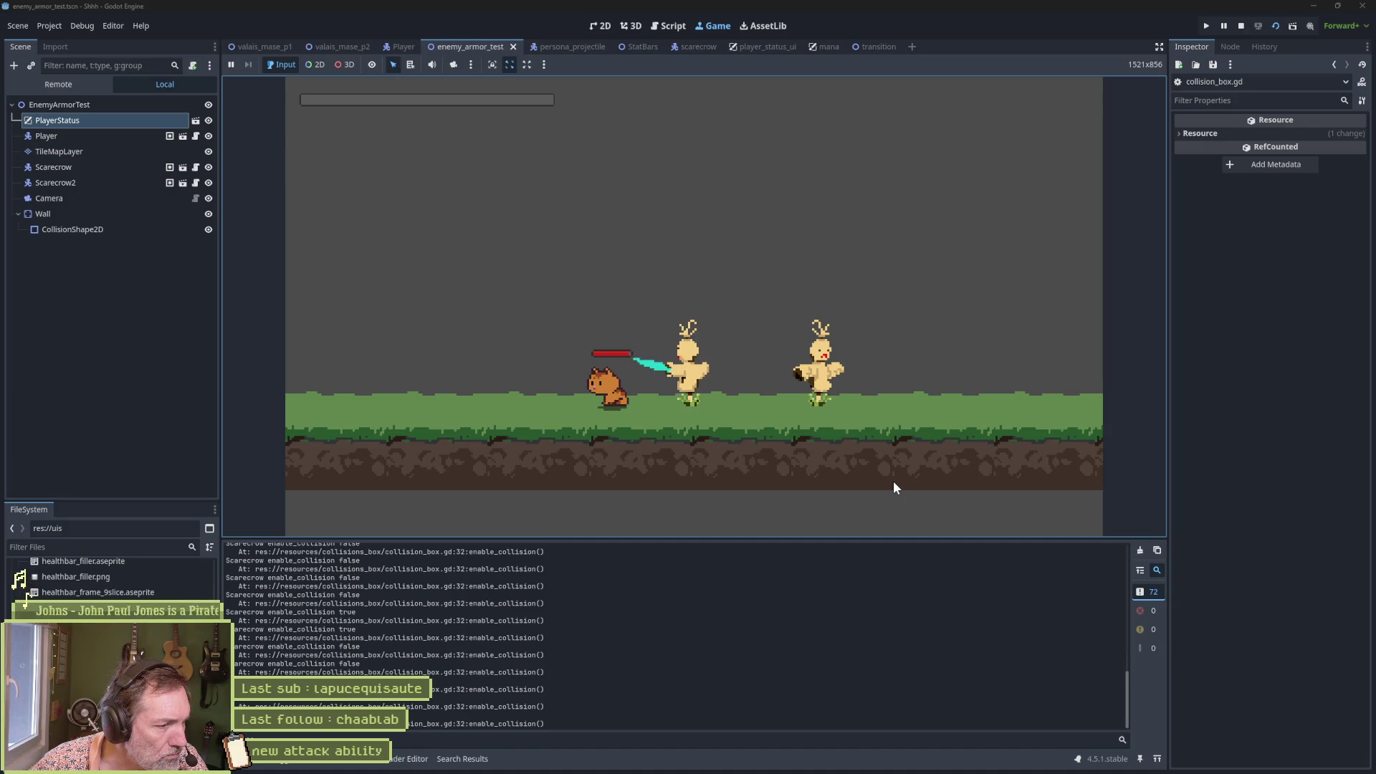
{"action": "key", "text": "space"}
{"action": "key", "text": "space"}
{"action": "key", "text": "space"}
{"action": "key", "text": "space"}
{"action": "key", "text": "F8"}
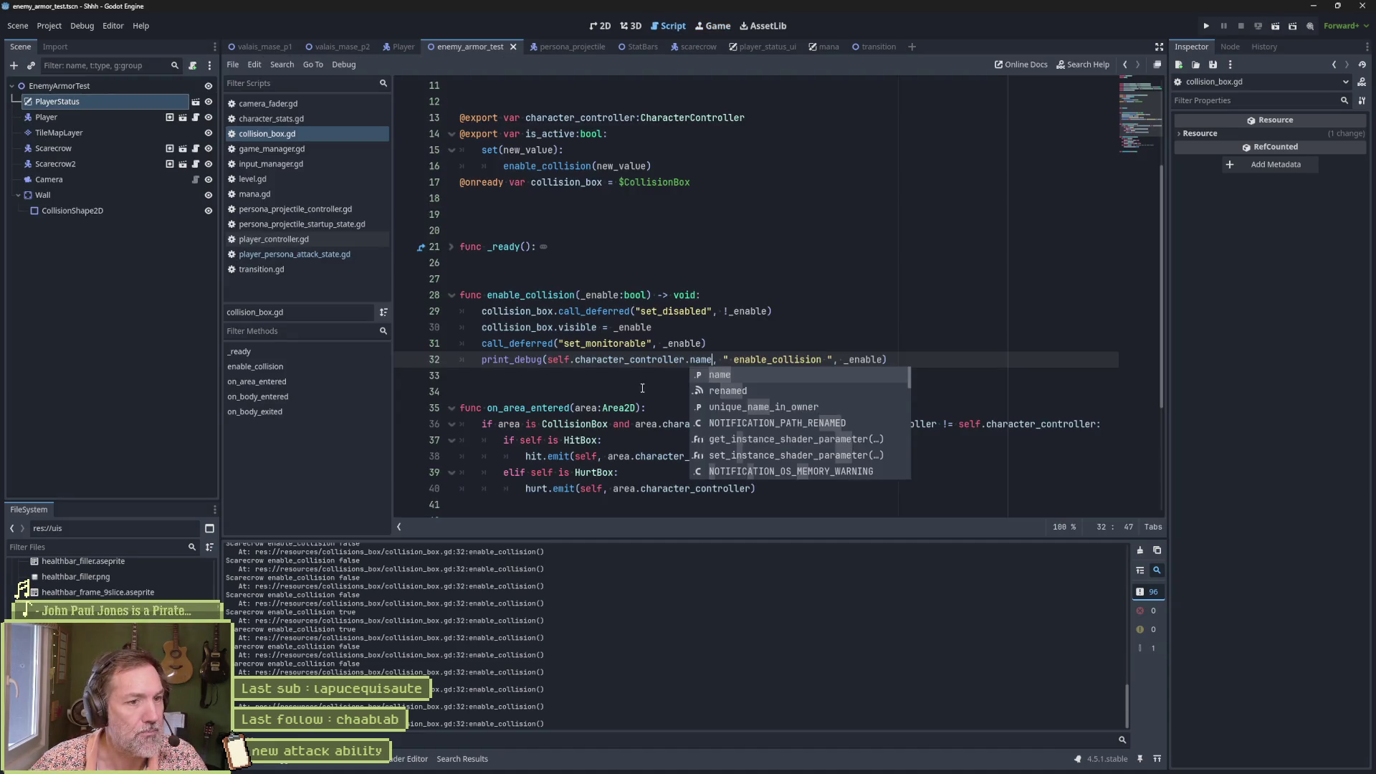
{"action": "key", "text": "Escape"}
{"action": "key", "text": "ctrl+shift+k"}
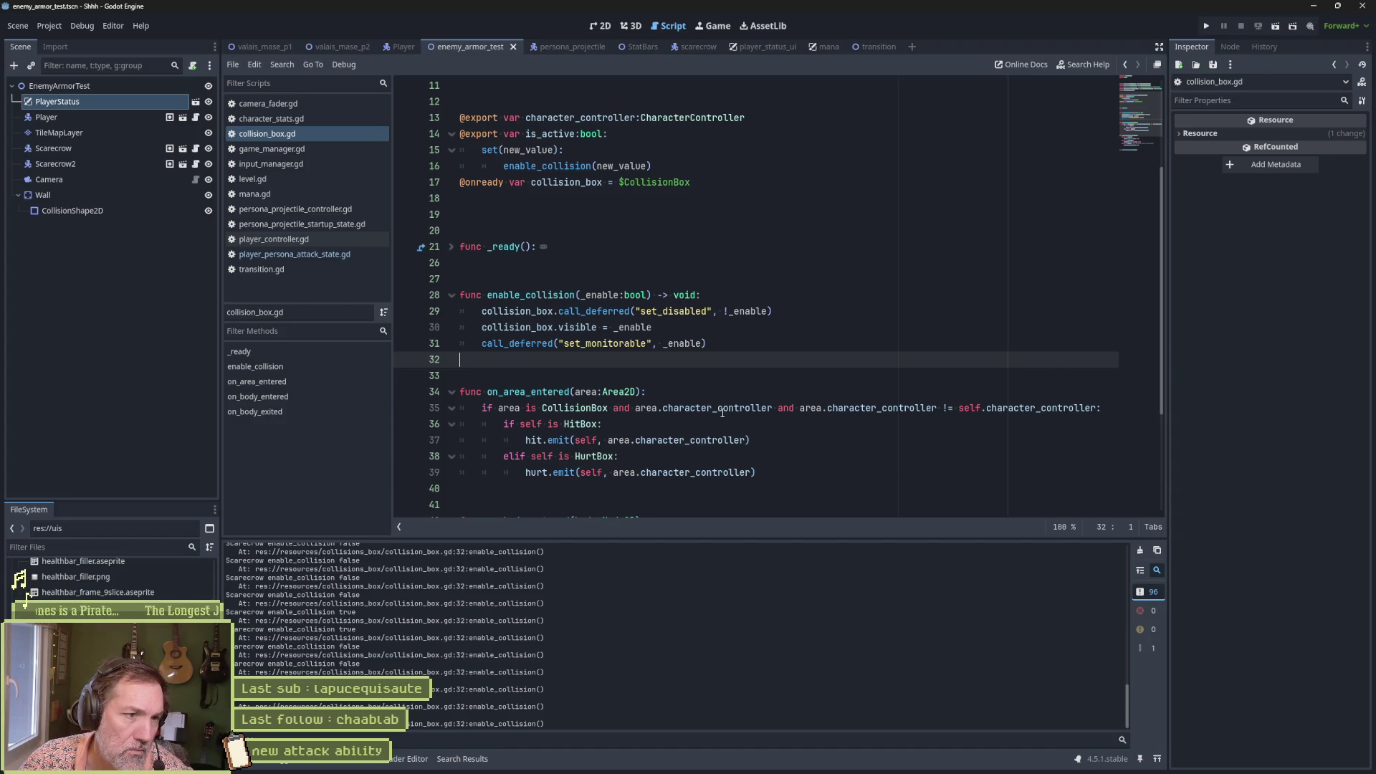
{"action": "double_click", "coordinate": [553, 301]}
{"action": "scroll", "coordinate": [552, 301], "scroll_direction": "up", "scroll_amount": 2}
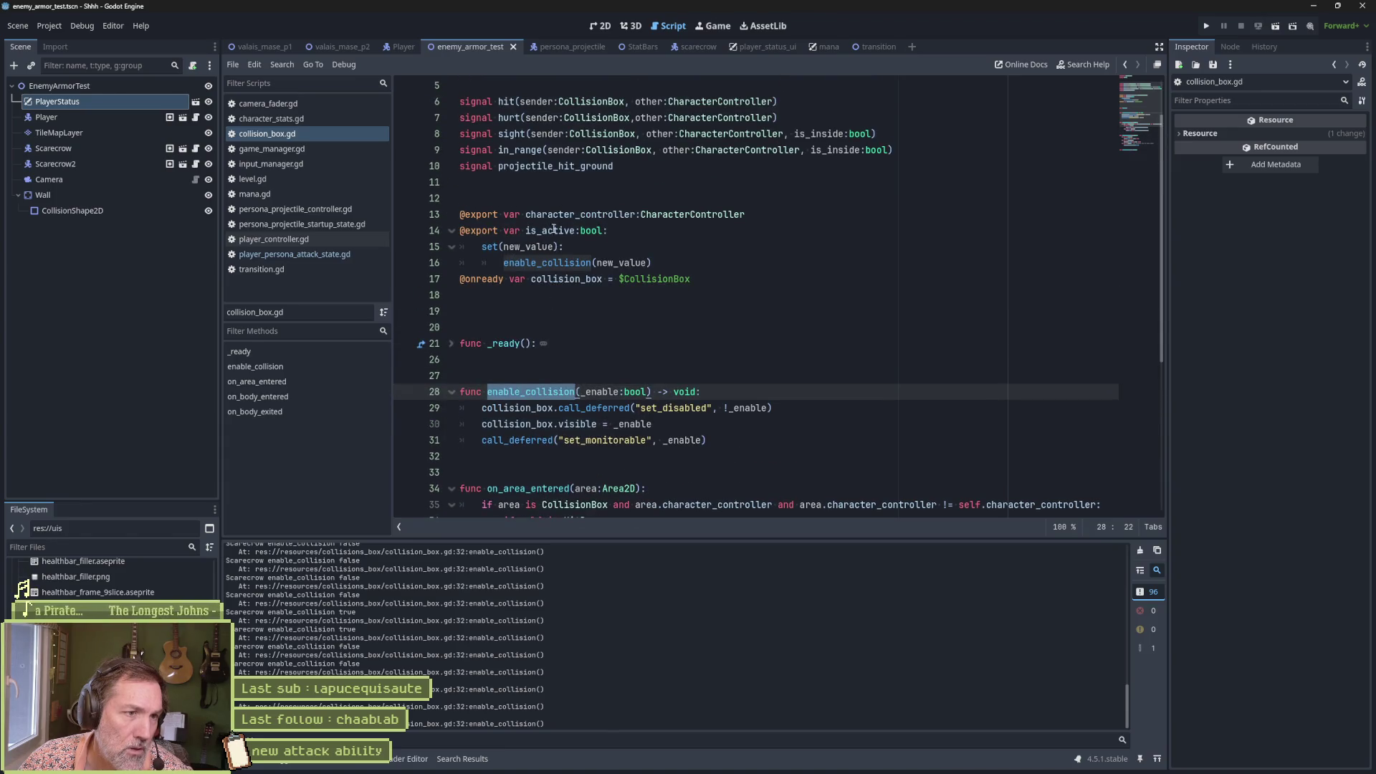
{"action": "double_click", "coordinate": [554, 230]}
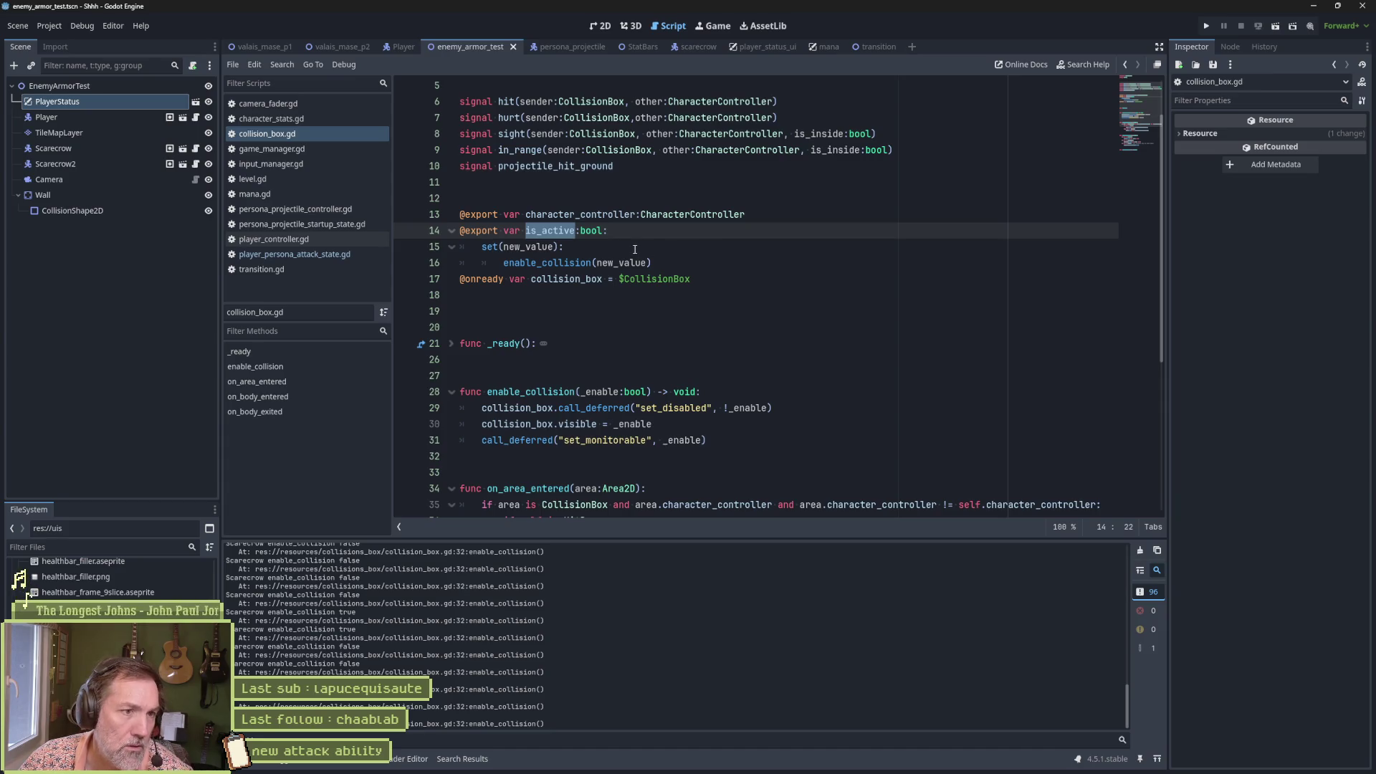
{"action": "left_click", "coordinate": [565, 256]}
{"action": "double_click", "coordinate": [566, 233]}
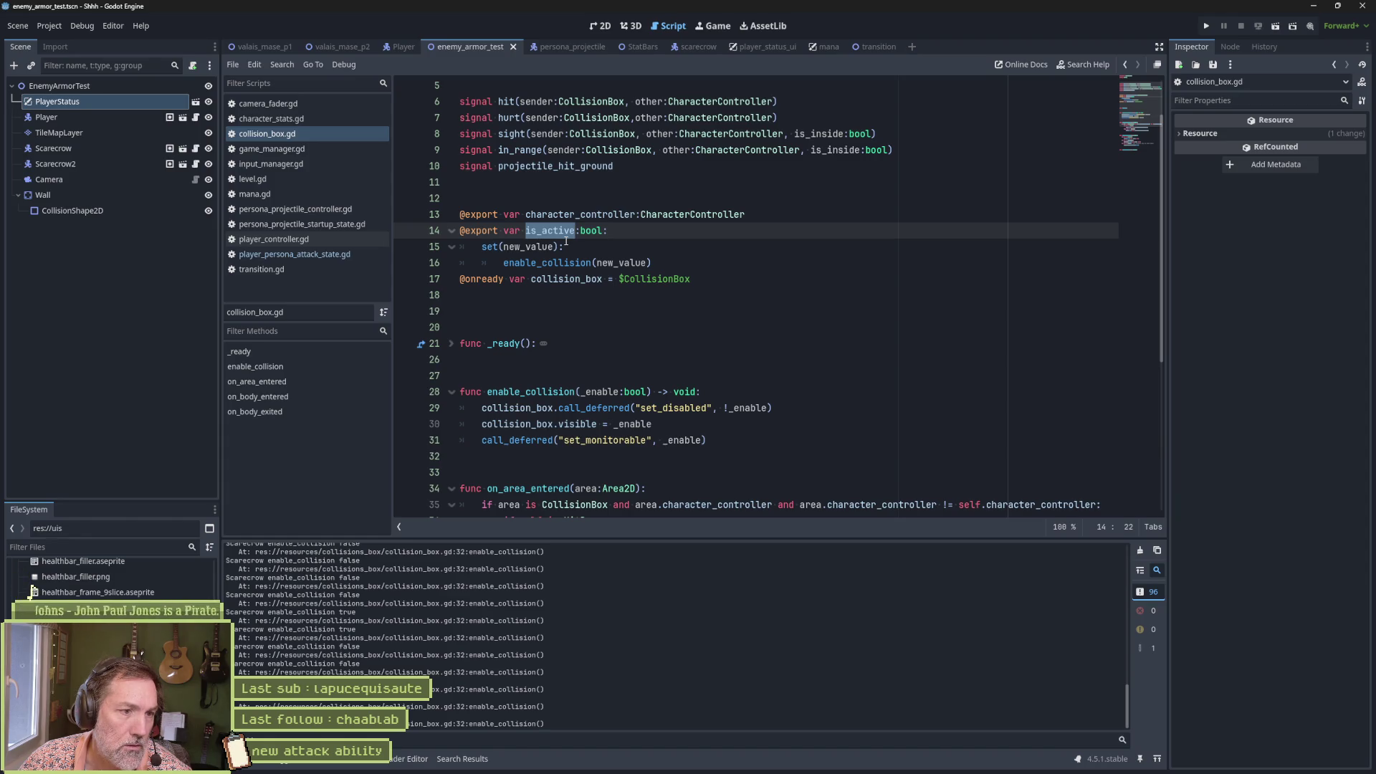
{"action": "left_click", "coordinate": [703, 292]}
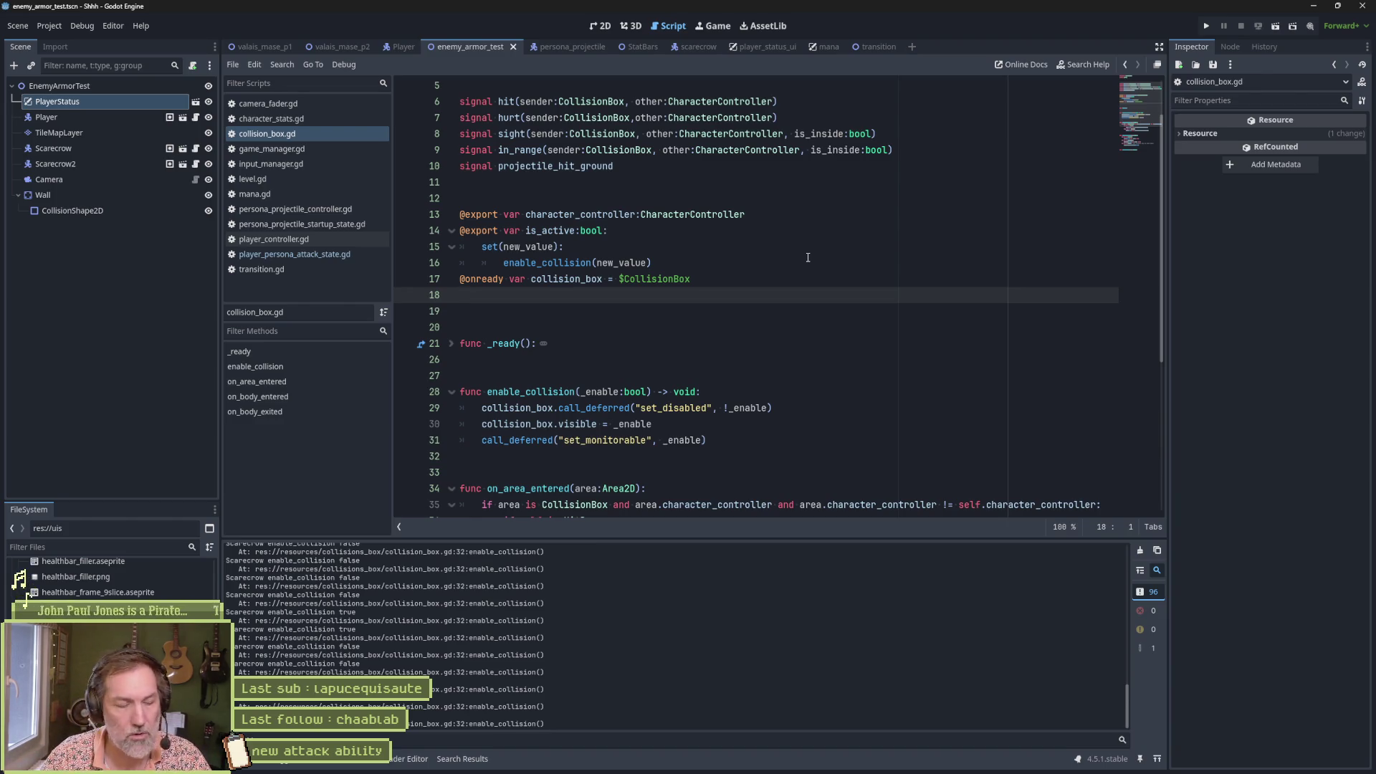
Step: Declare var _is_active: bool and assign _is_active = new_value in the is_active setter, then save
{"action": "type", "text": "var _is_active: boo"}
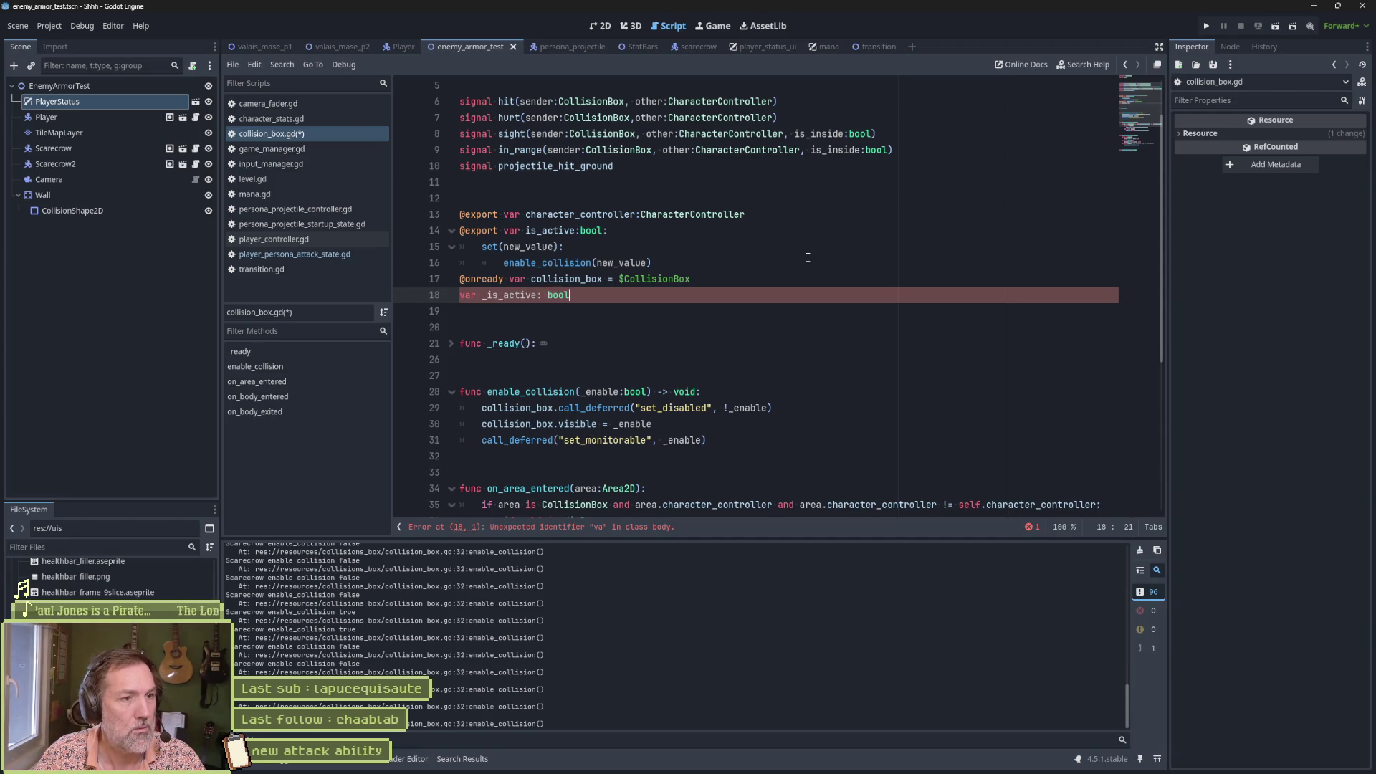
{"action": "type", "text": "l"}
{"action": "double_click", "coordinate": [509, 295]}
{"action": "key", "text": "ctrl+c"}
{"action": "left_click", "coordinate": [705, 247]}
{"action": "key", "text": "Return"}
{"action": "key", "text": "ctrl+v"}
{"action": "type", "text": "= new_value"}
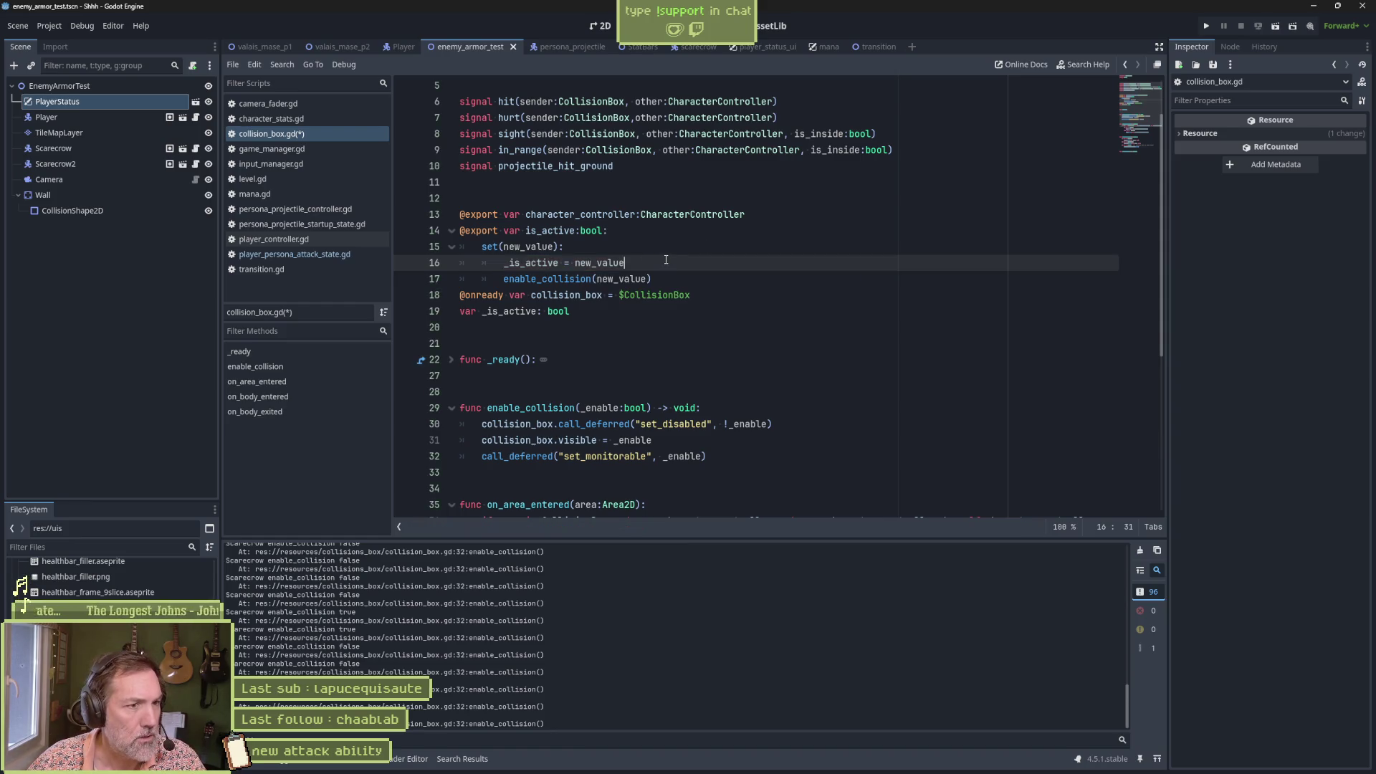
{"action": "key", "text": "ctrl+s"}
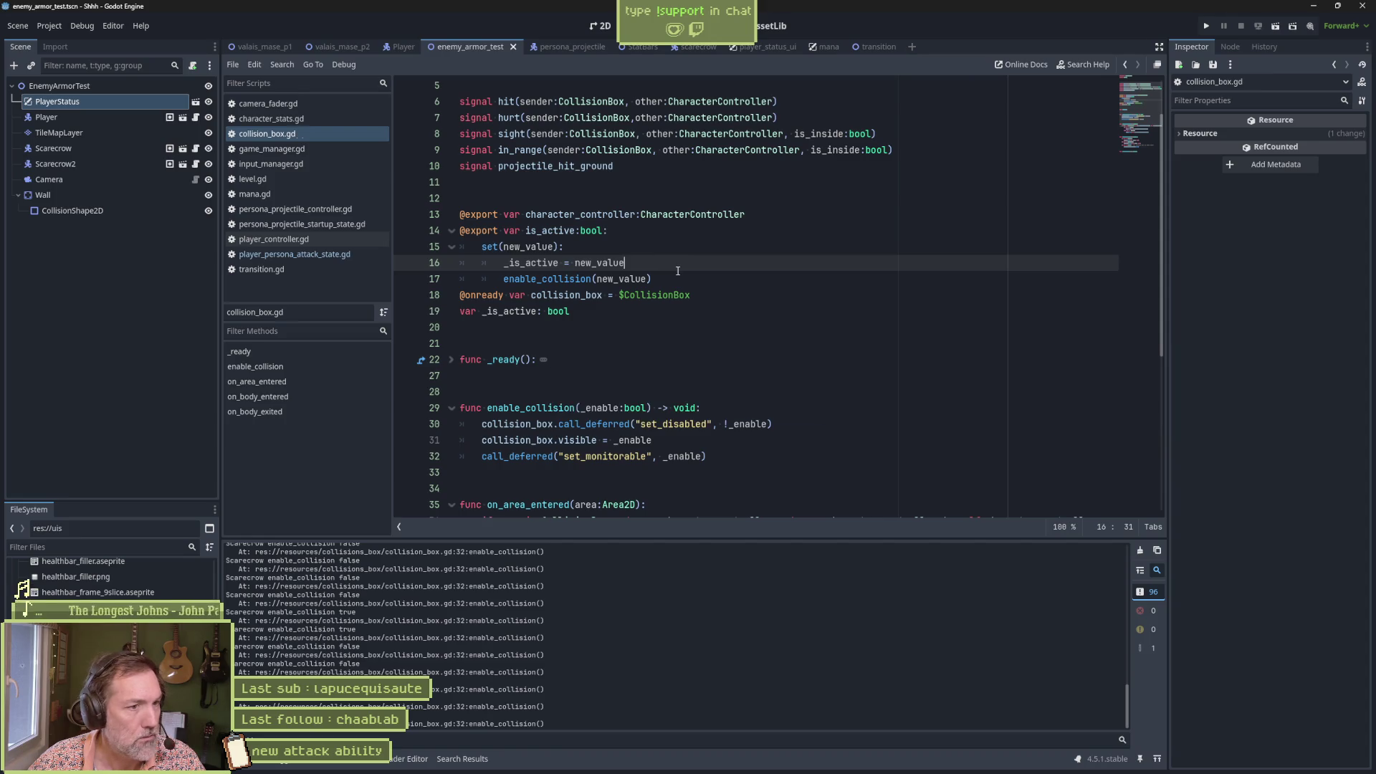
Step: Search all project files for is_active (8 matches), then return to the property declaration
{"action": "double_click", "coordinate": [548, 230]}
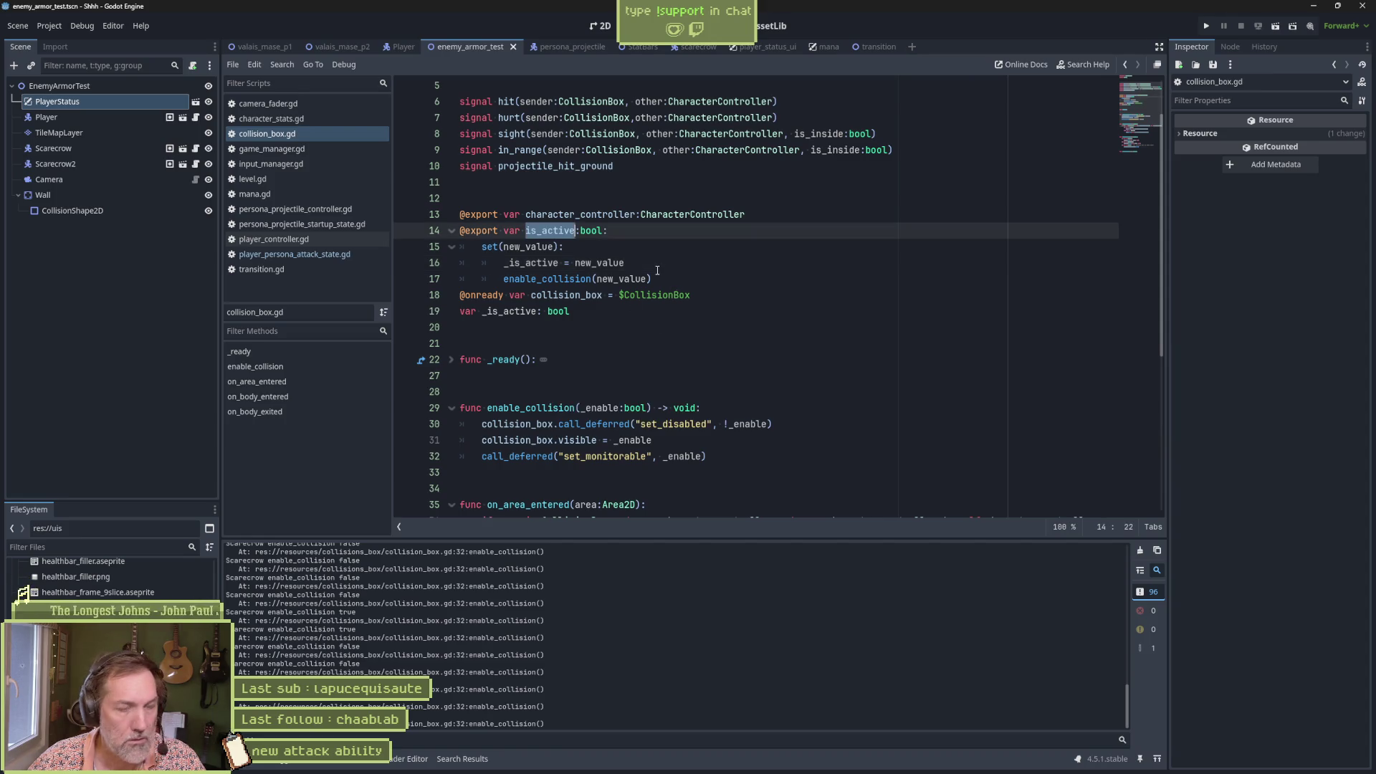
{"action": "key", "text": "ctrl+shift+f"}
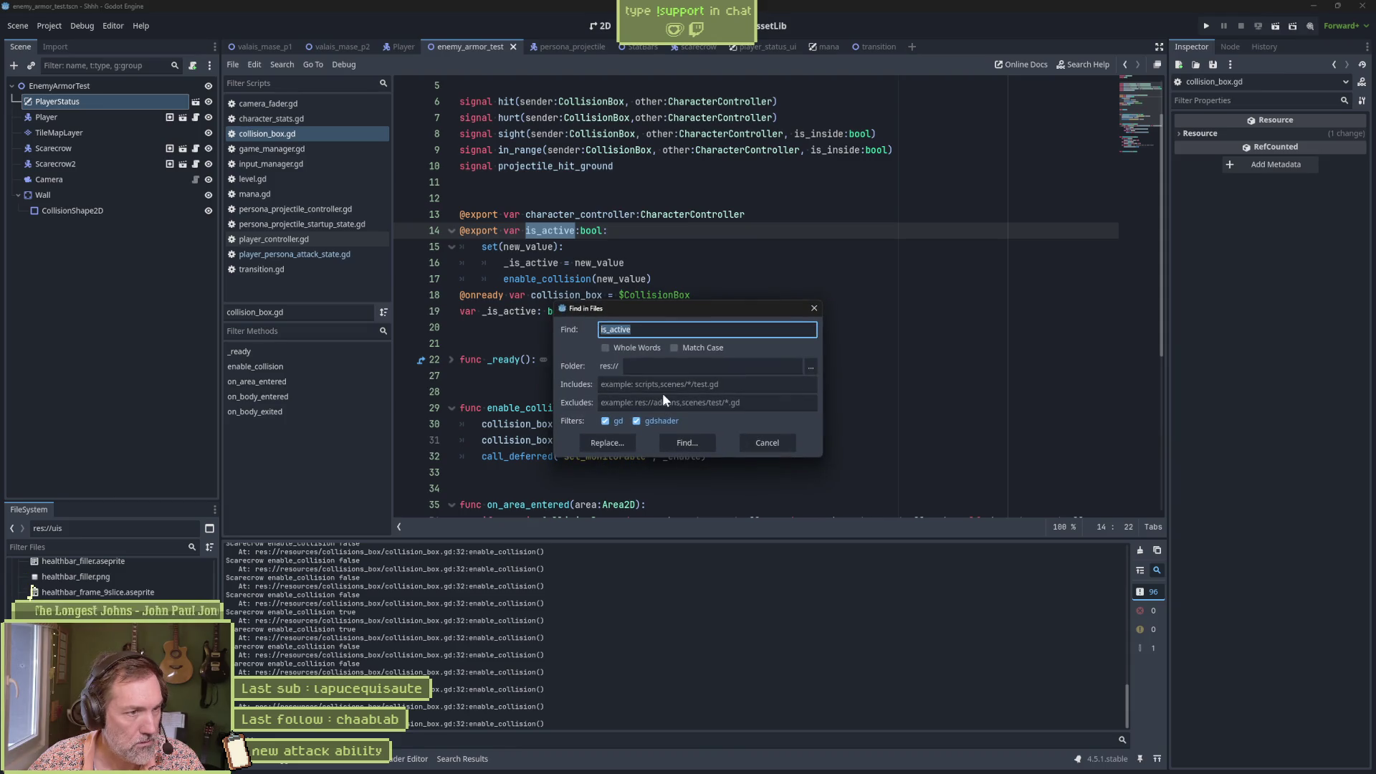
{"action": "left_click", "coordinate": [679, 434]}
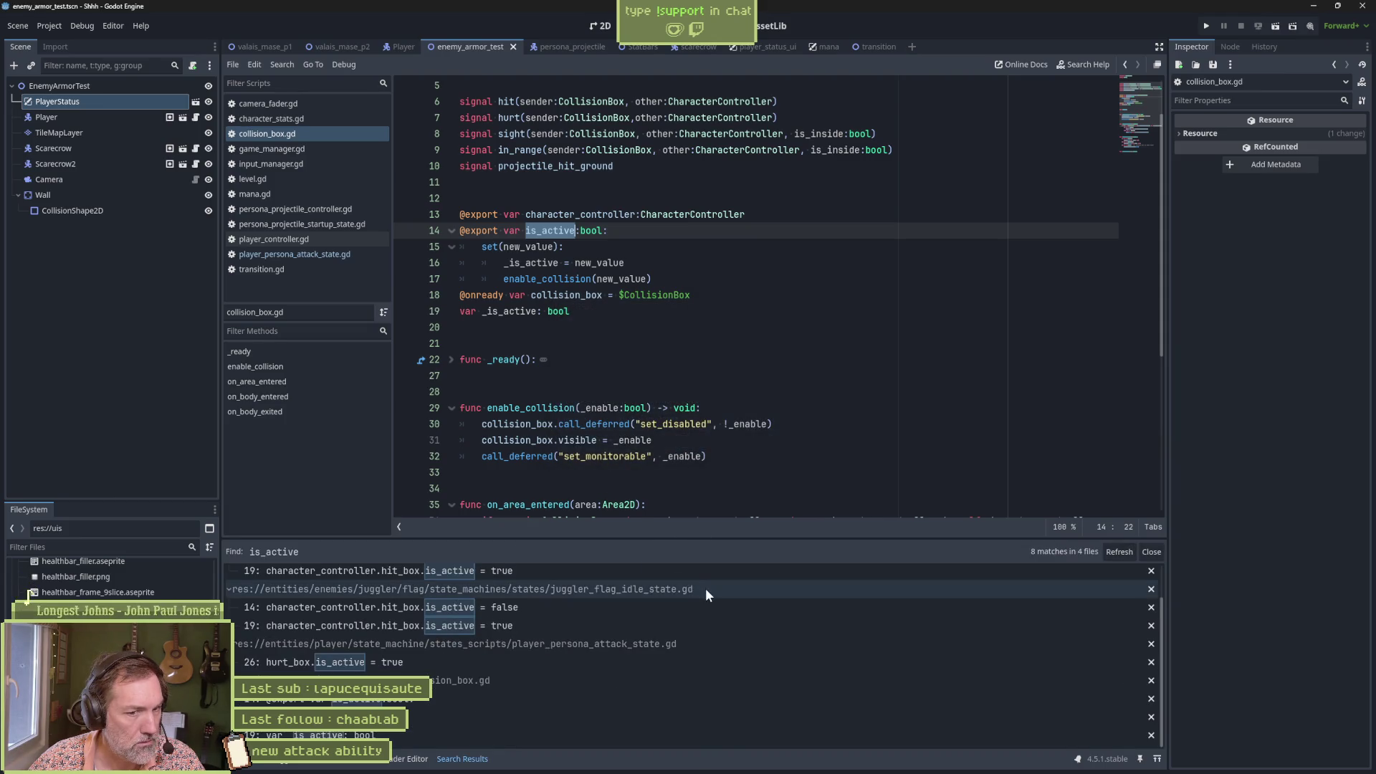
{"action": "scroll", "coordinate": [705, 588], "scroll_direction": "up", "scroll_amount": 2}
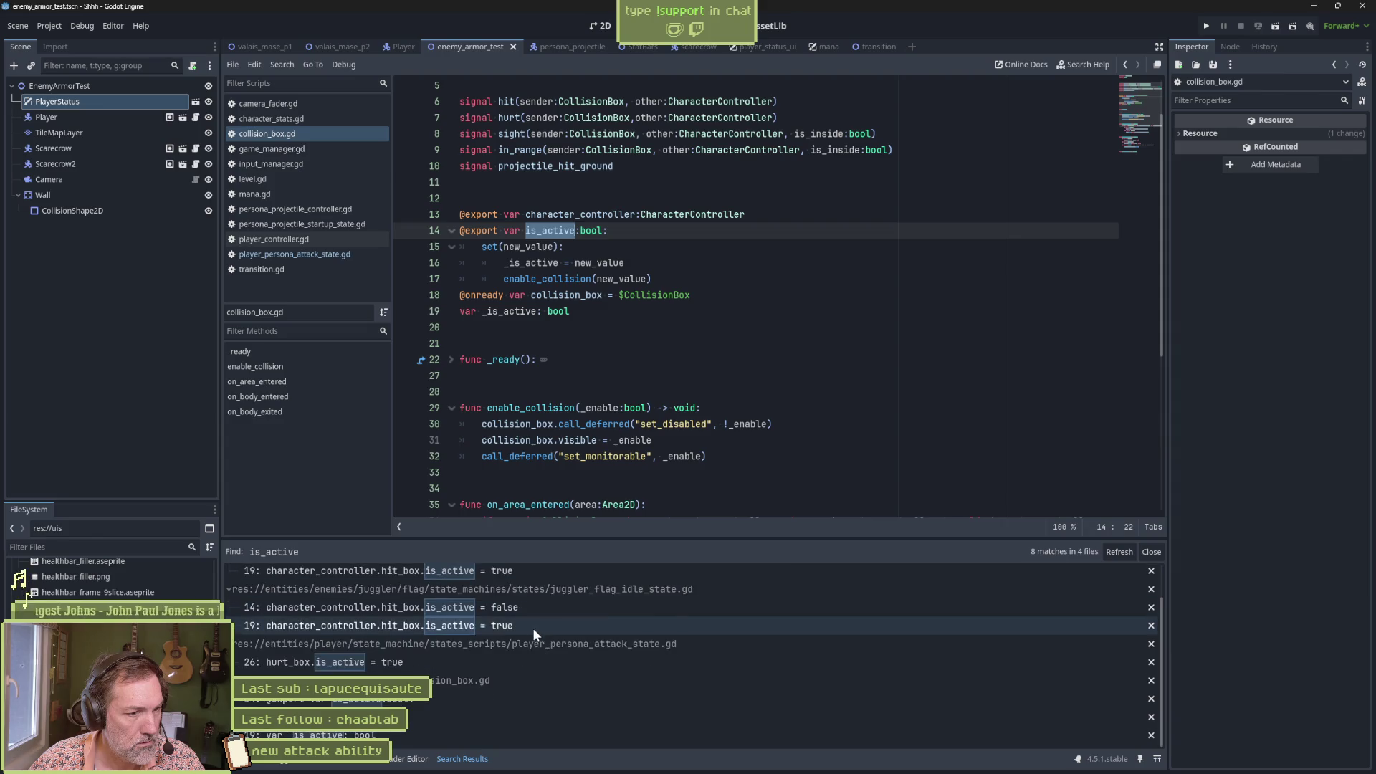
{"action": "scroll", "coordinate": [402, 724], "scroll_direction": "down", "scroll_amount": 2}
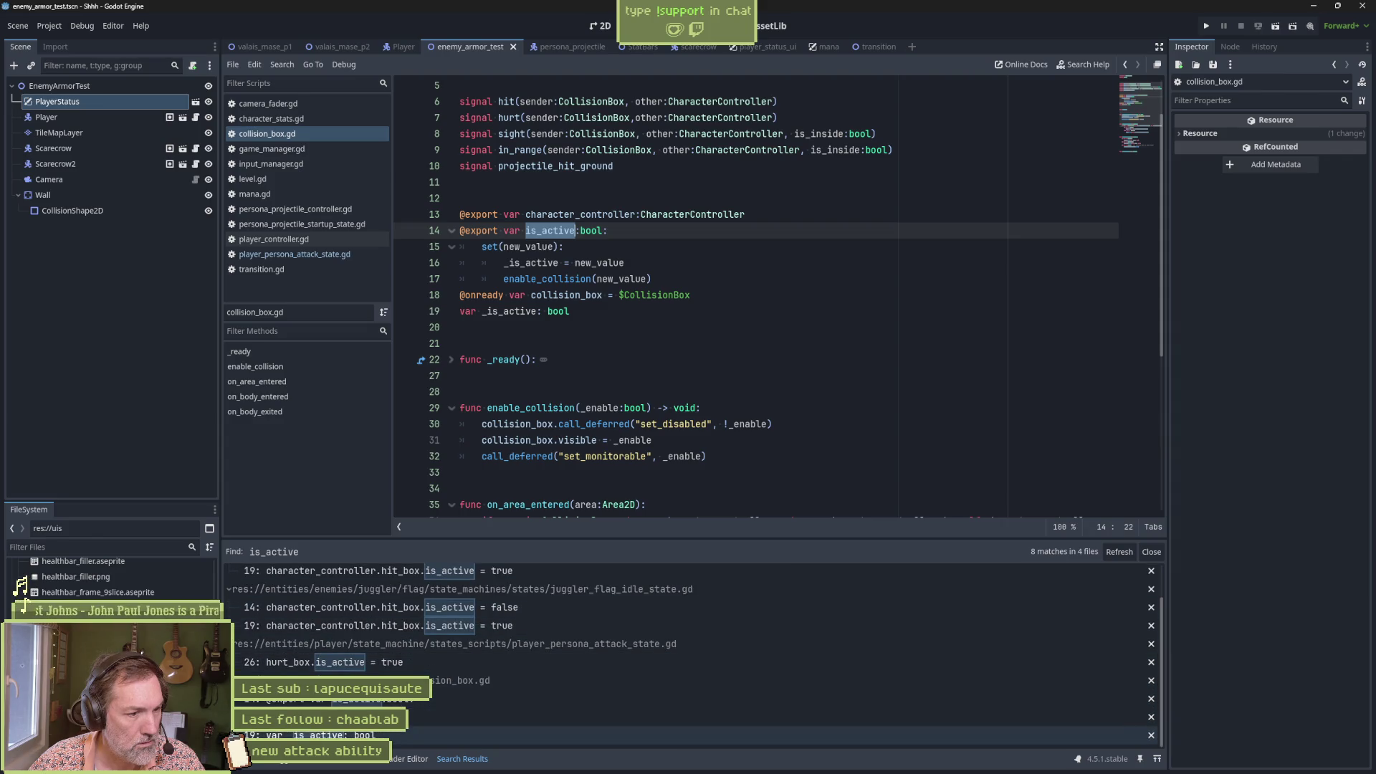
{"action": "left_click", "coordinate": [547, 279]}
{"action": "left_click", "coordinate": [677, 279]}
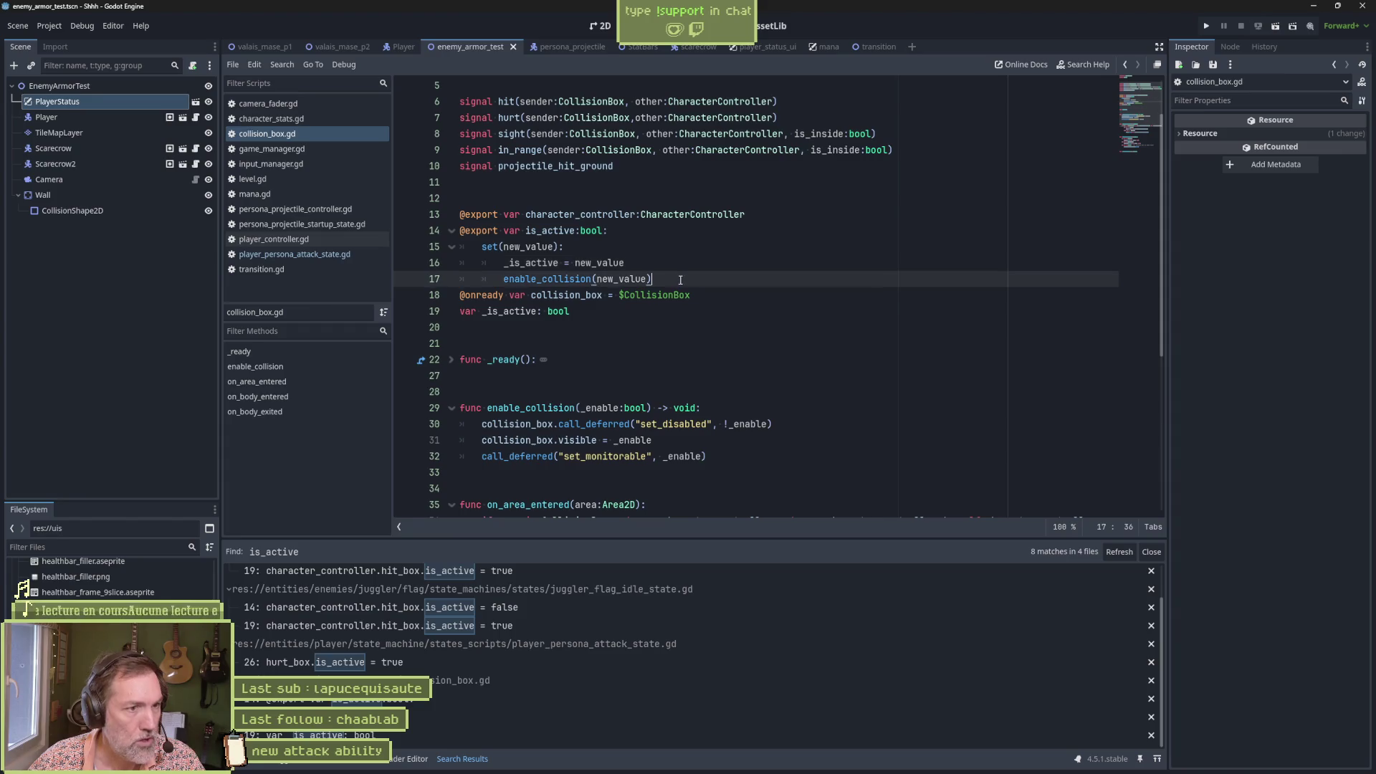
Step: Give the is_active property a getter returning _is_active and save collision_box.gd
{"action": "key", "text": "Up"}
{"action": "key", "text": "Up"}
{"action": "key", "text": "ctrl+shift+Return"}
{"action": "type", "text": "get: retur"}
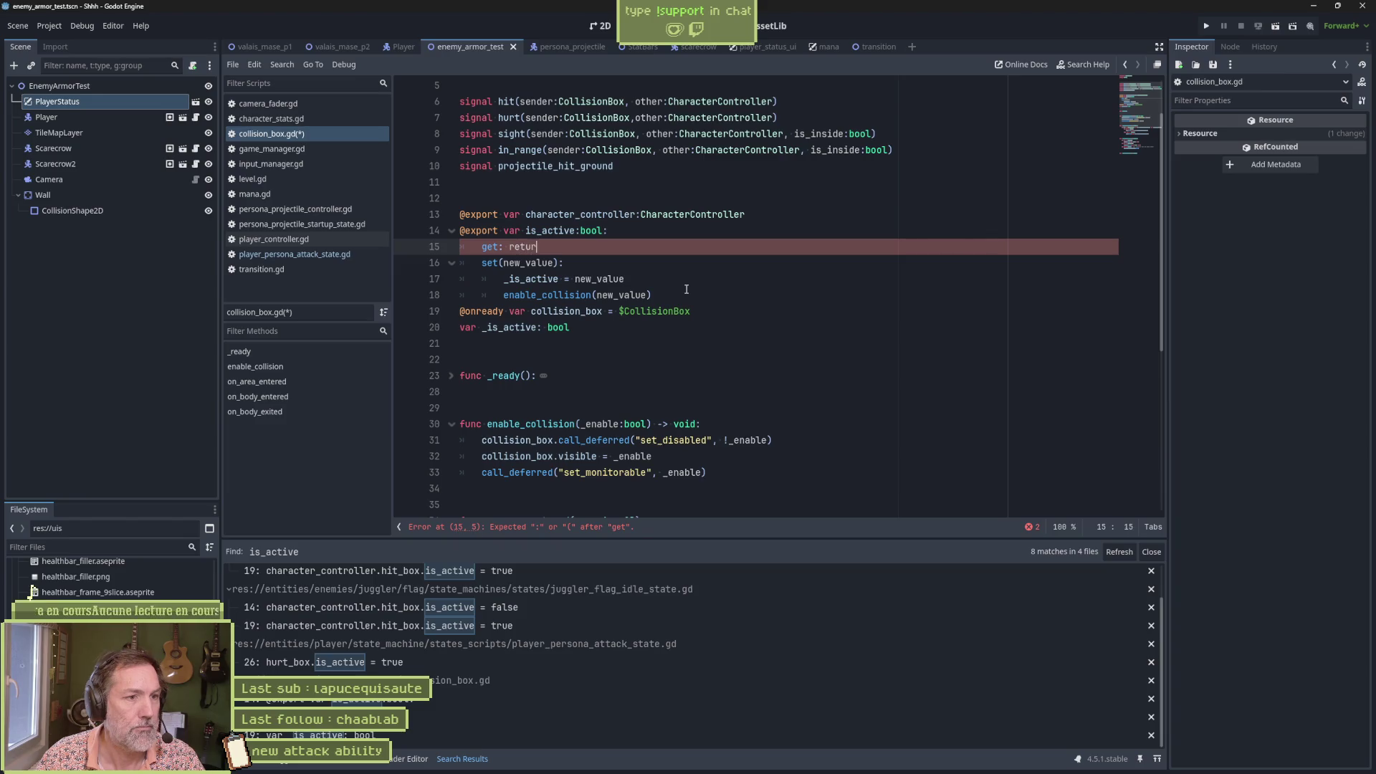
{"action": "key", "text": "BackSpace"}
{"action": "key", "text": "BackSpace"}
{"action": "type", "text": "is"}
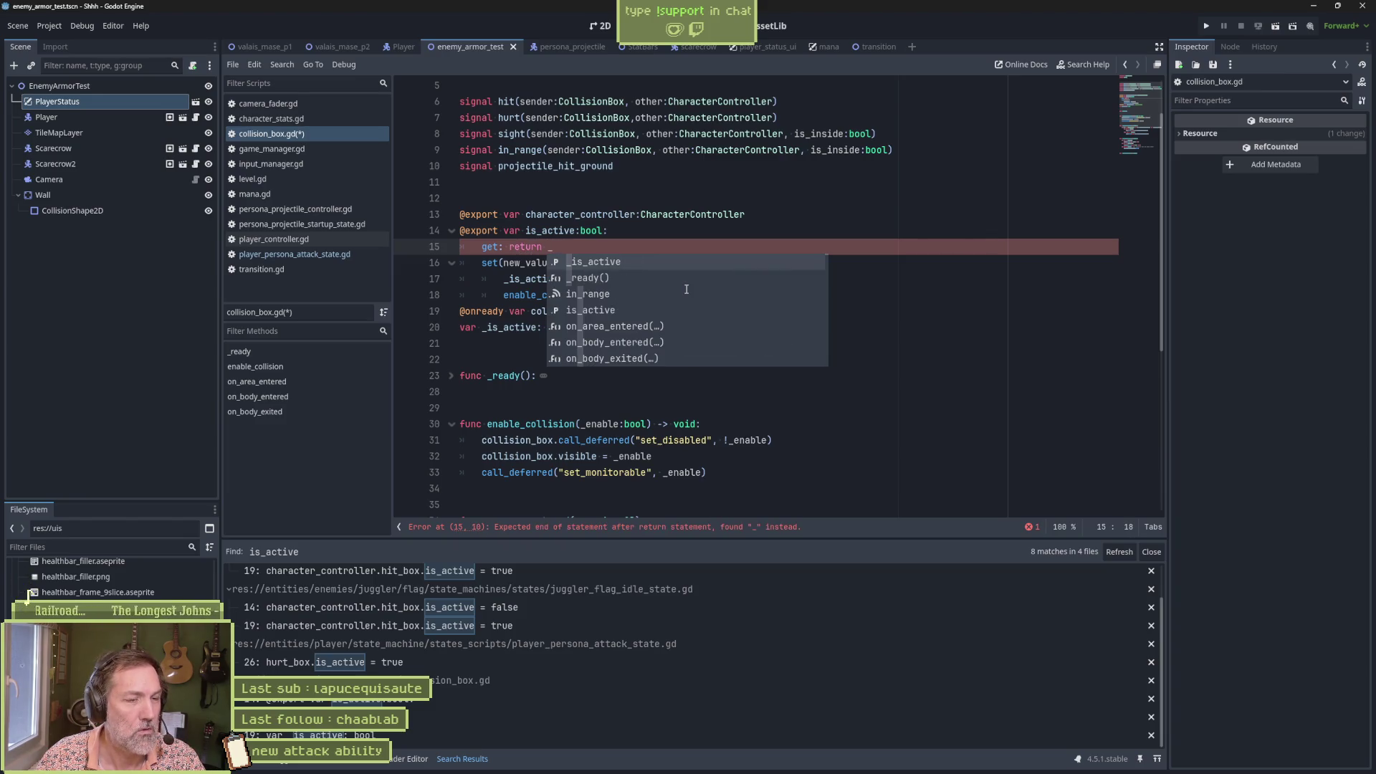
{"action": "key", "text": "Return"}
{"action": "key", "text": "ctrl+s"}
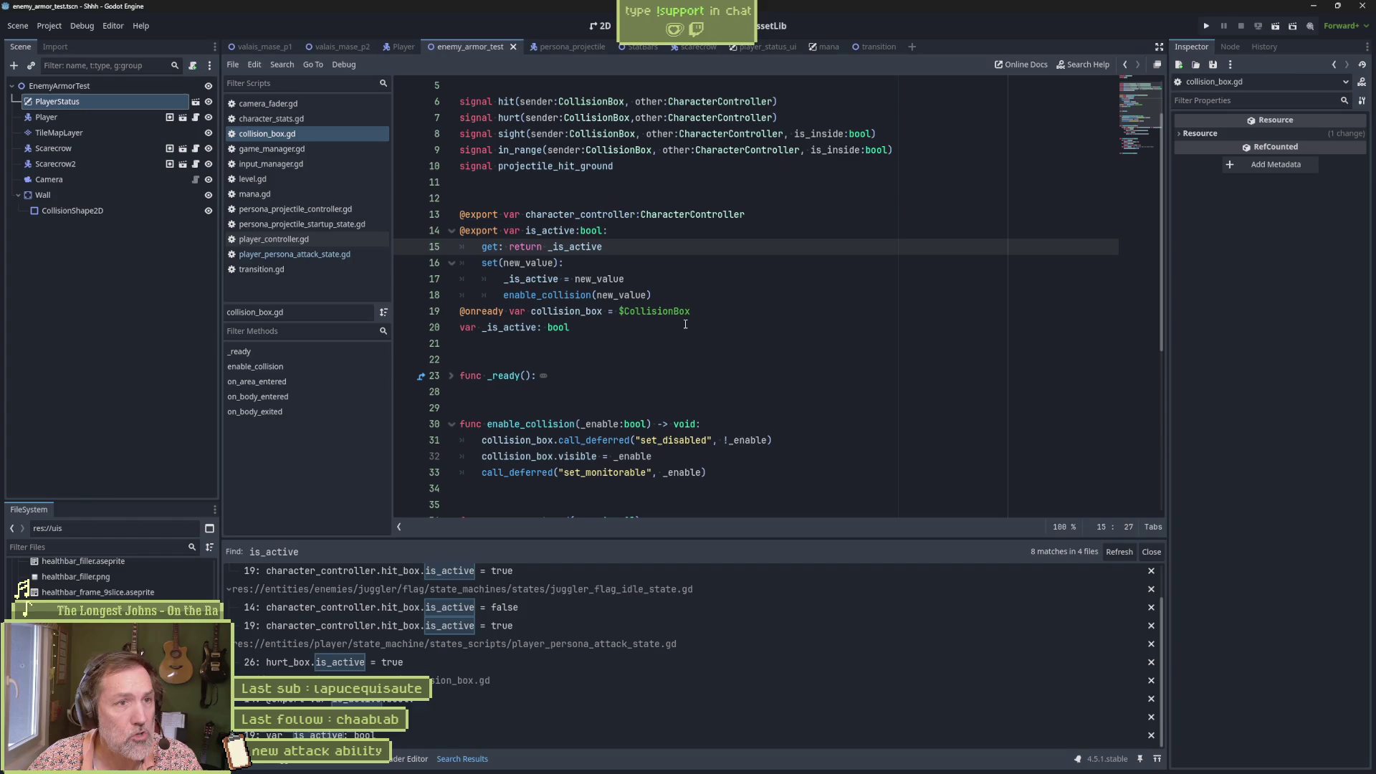
Step: Run the scene, move the cat and try the x and c attacks, then stop the game
{"action": "key", "text": "F6"}
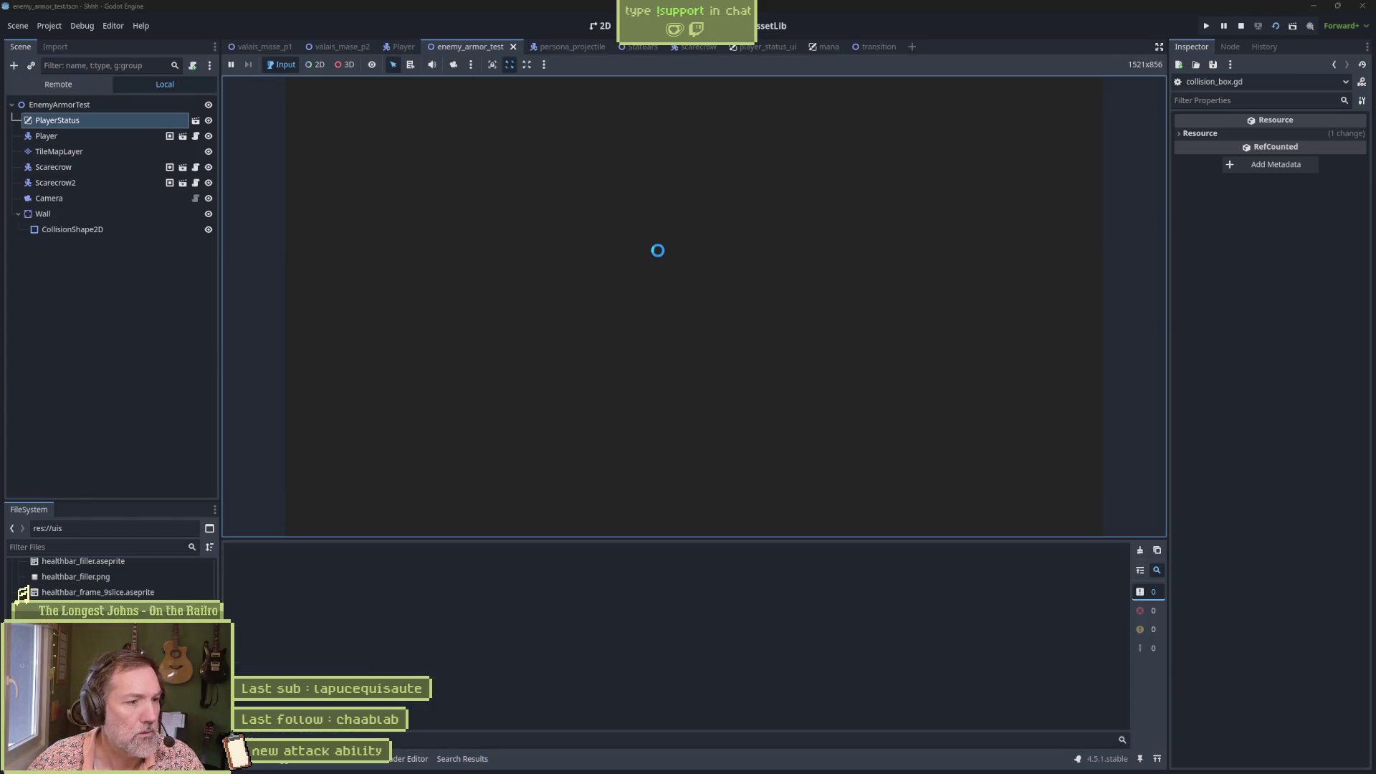
{"action": "key", "text": "Right"}
{"action": "key", "text": "Right"}
{"action": "key", "text": "x"}
{"action": "key", "text": "Left"}
{"action": "key", "text": "c"}
{"action": "key", "text": "Right"}
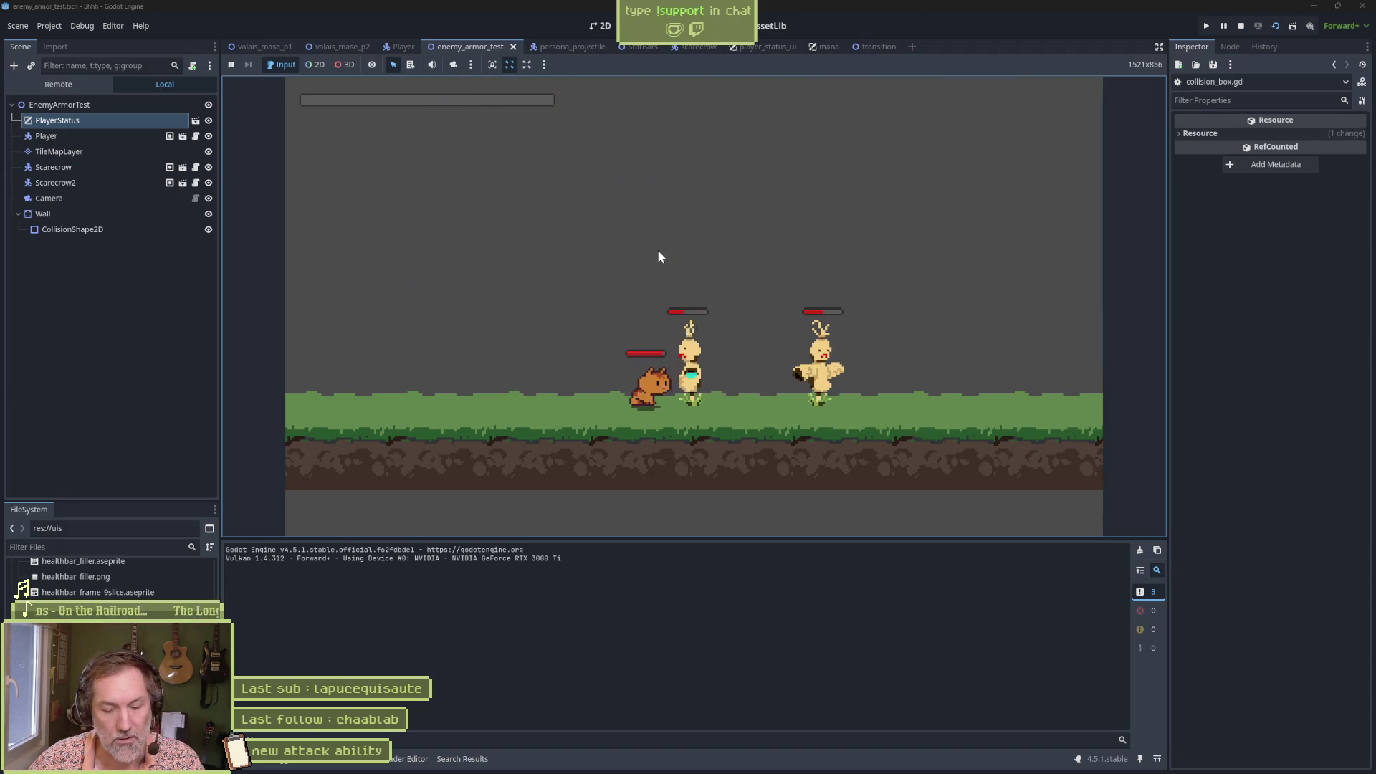
{"action": "key", "text": "F8"}
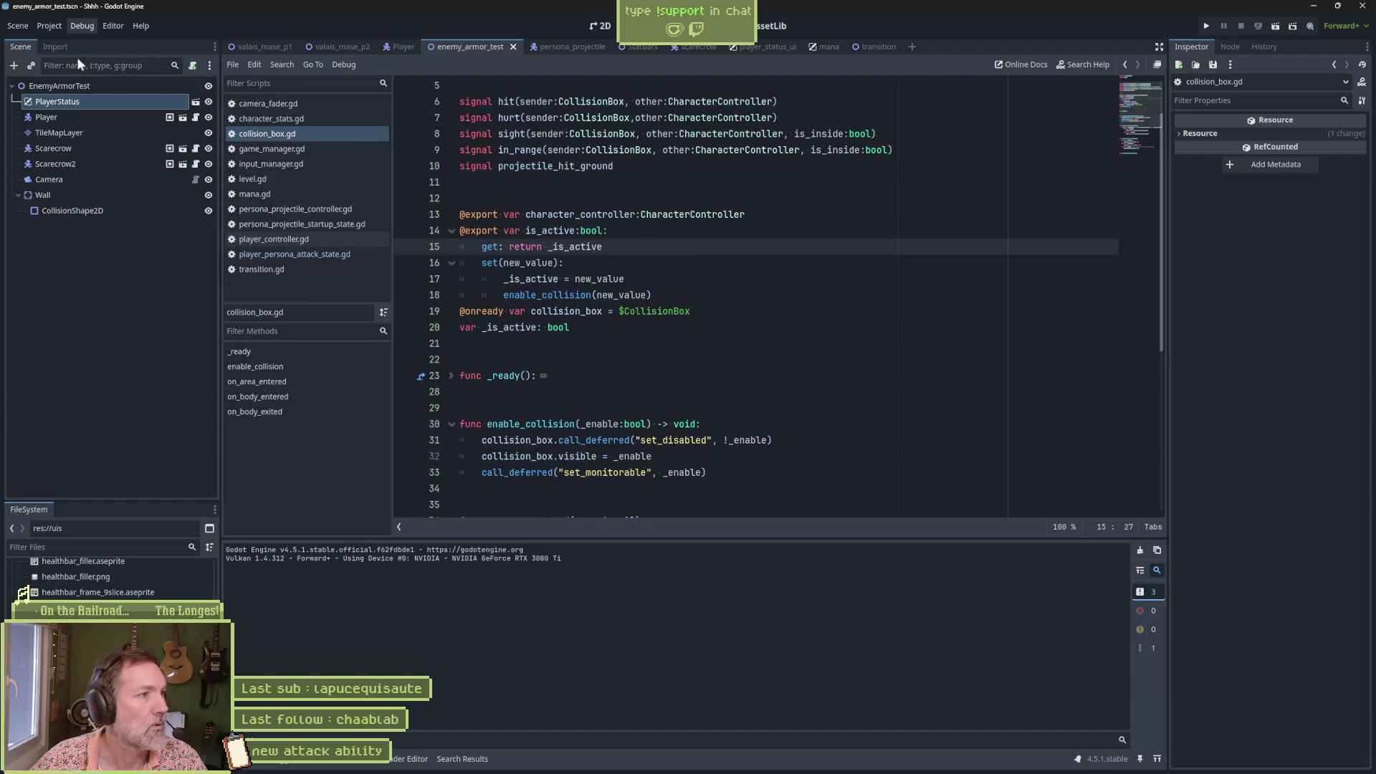
Step: Enable Visible Collision Shapes, test the blade and cat-head attacks, then open the persona_projectile scene
{"action": "left_click", "coordinate": [82, 26]}
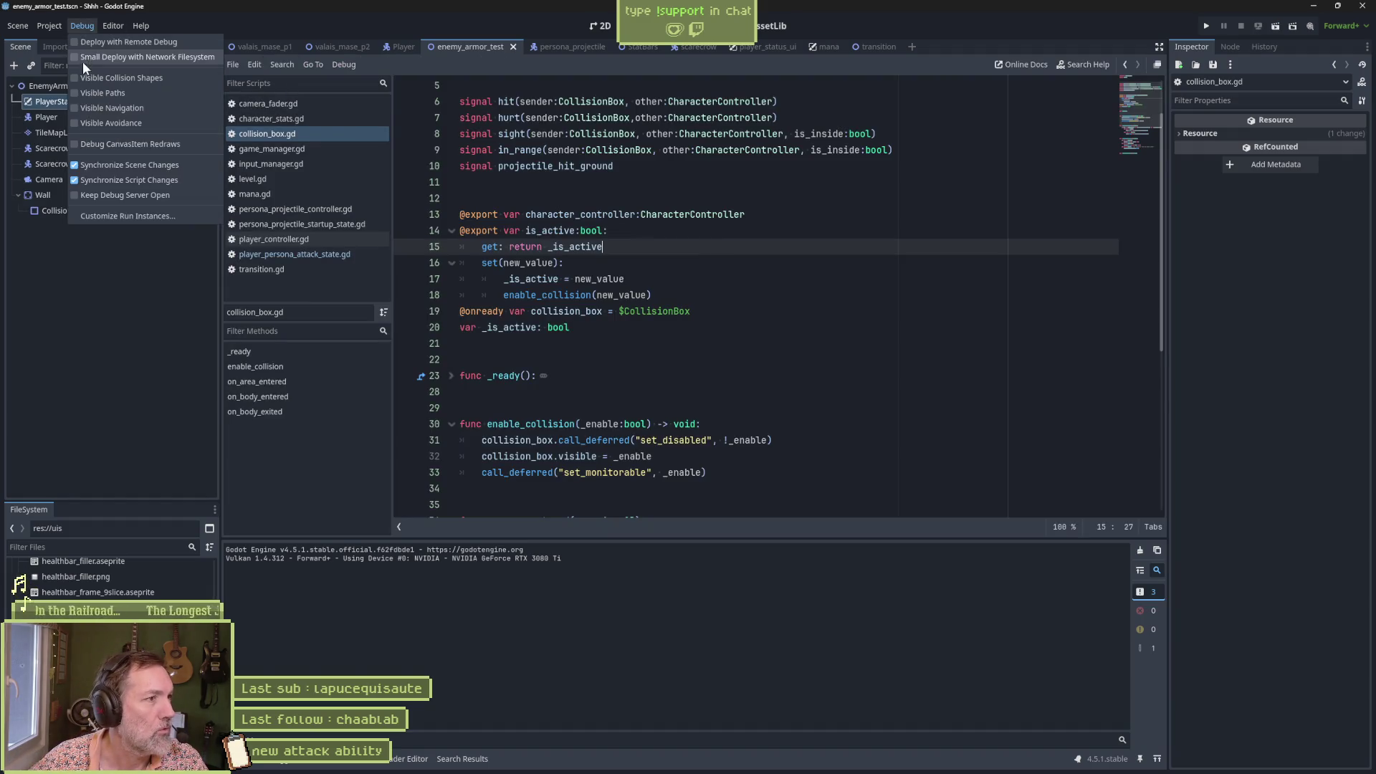
{"action": "left_click", "coordinate": [681, 261]}
{"action": "key", "text": "F6"}
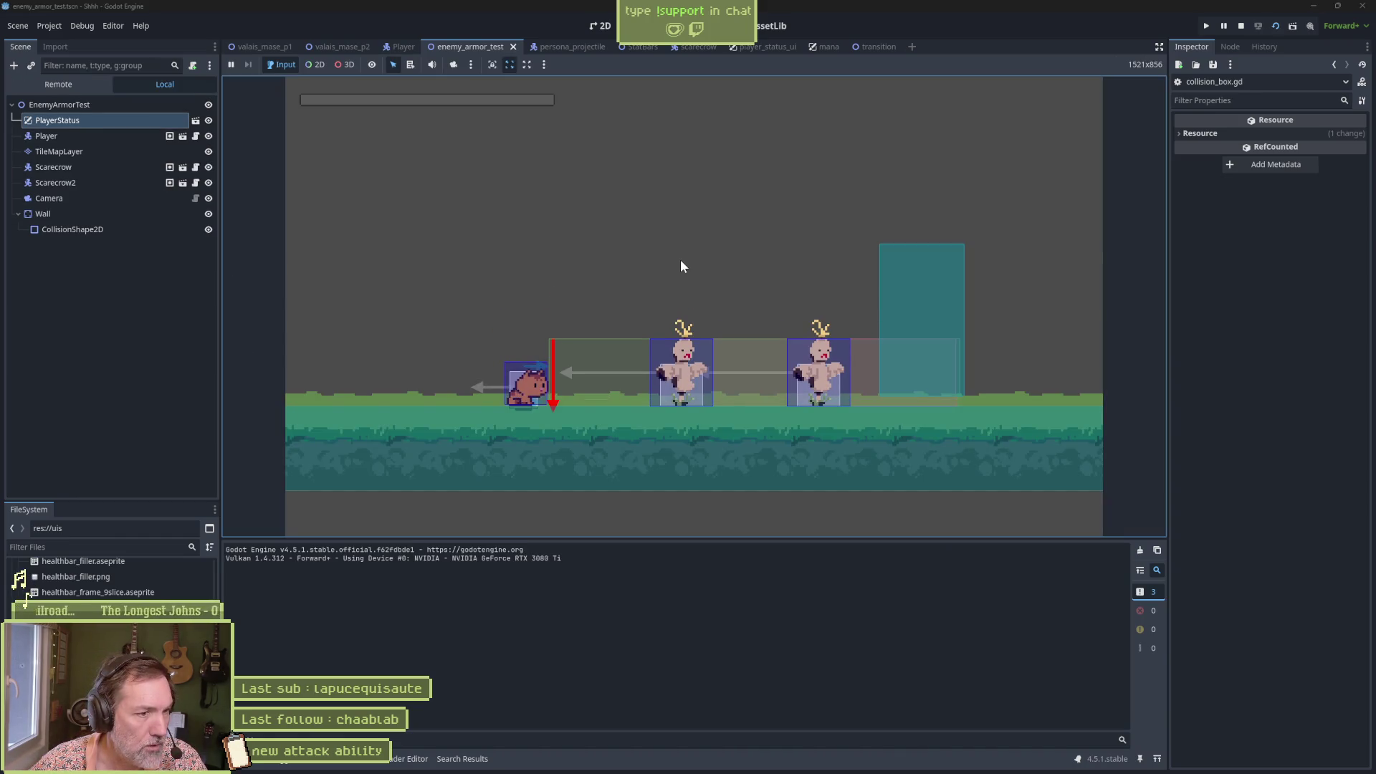
{"action": "key", "text": "space"}
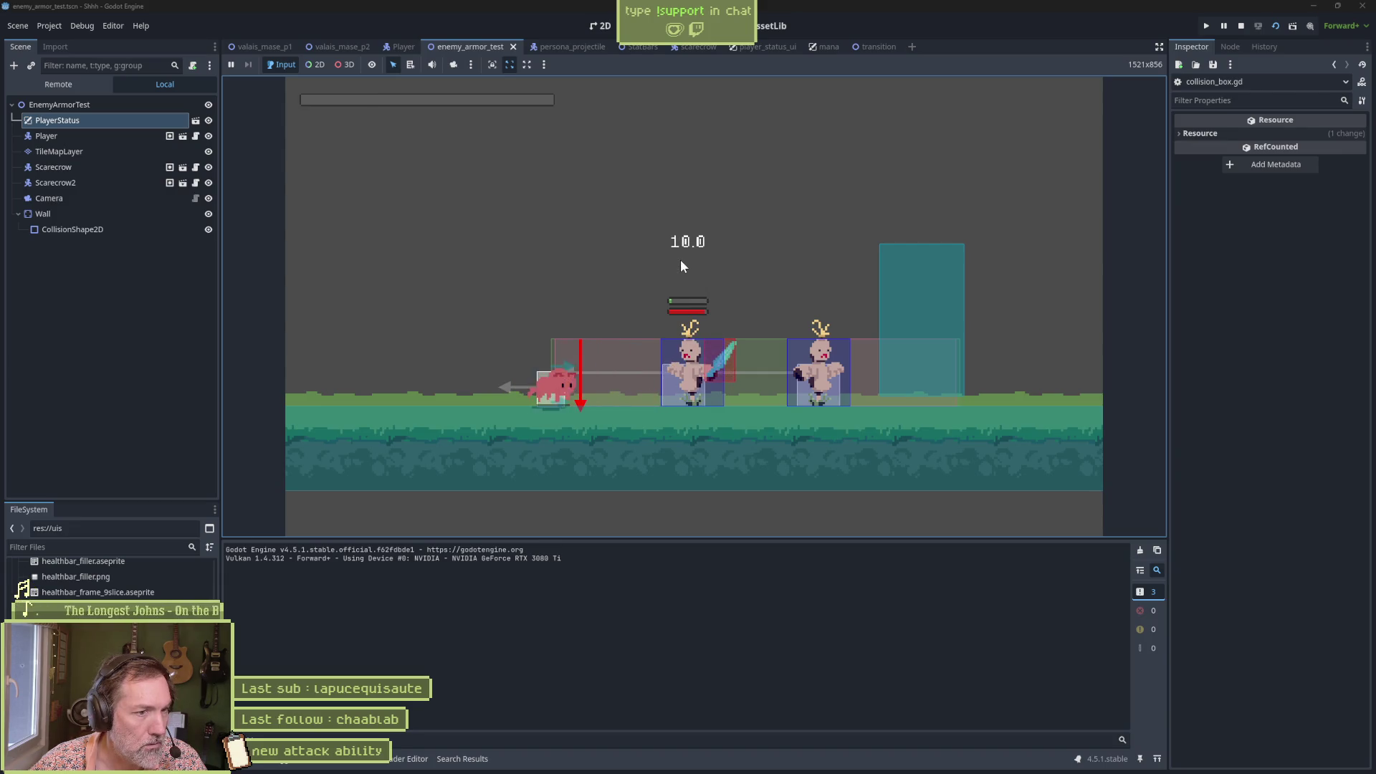
{"action": "key", "text": "e"}
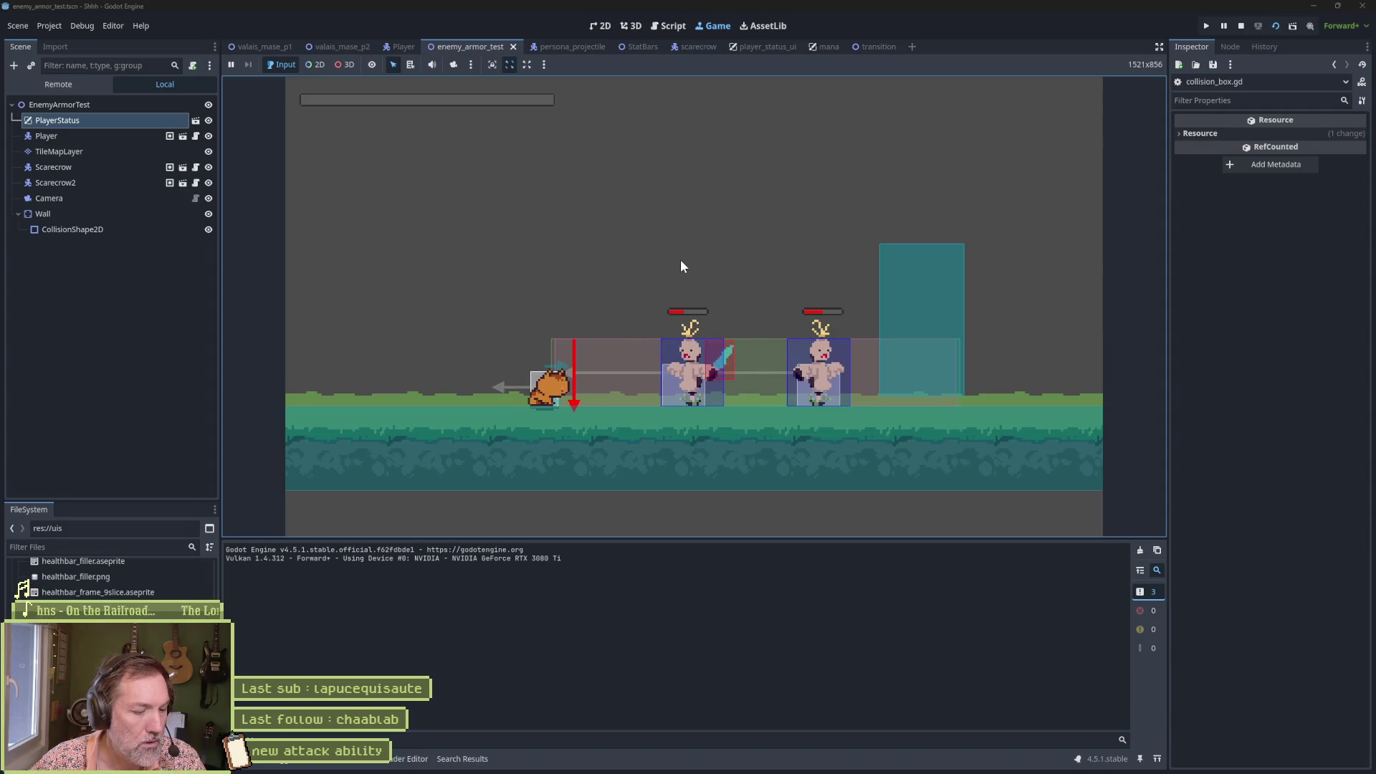
{"action": "key", "text": "F8"}
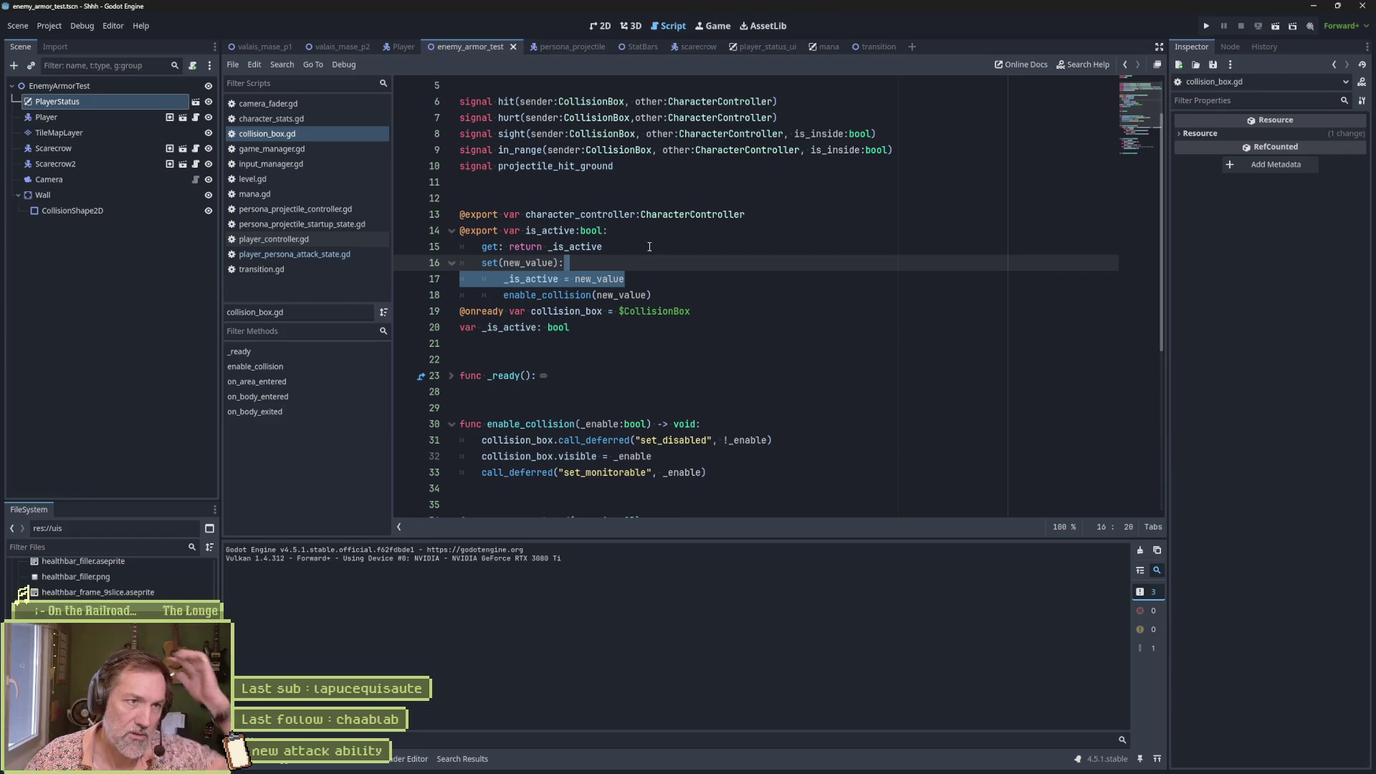
{"action": "left_click", "coordinate": [558, 46]}
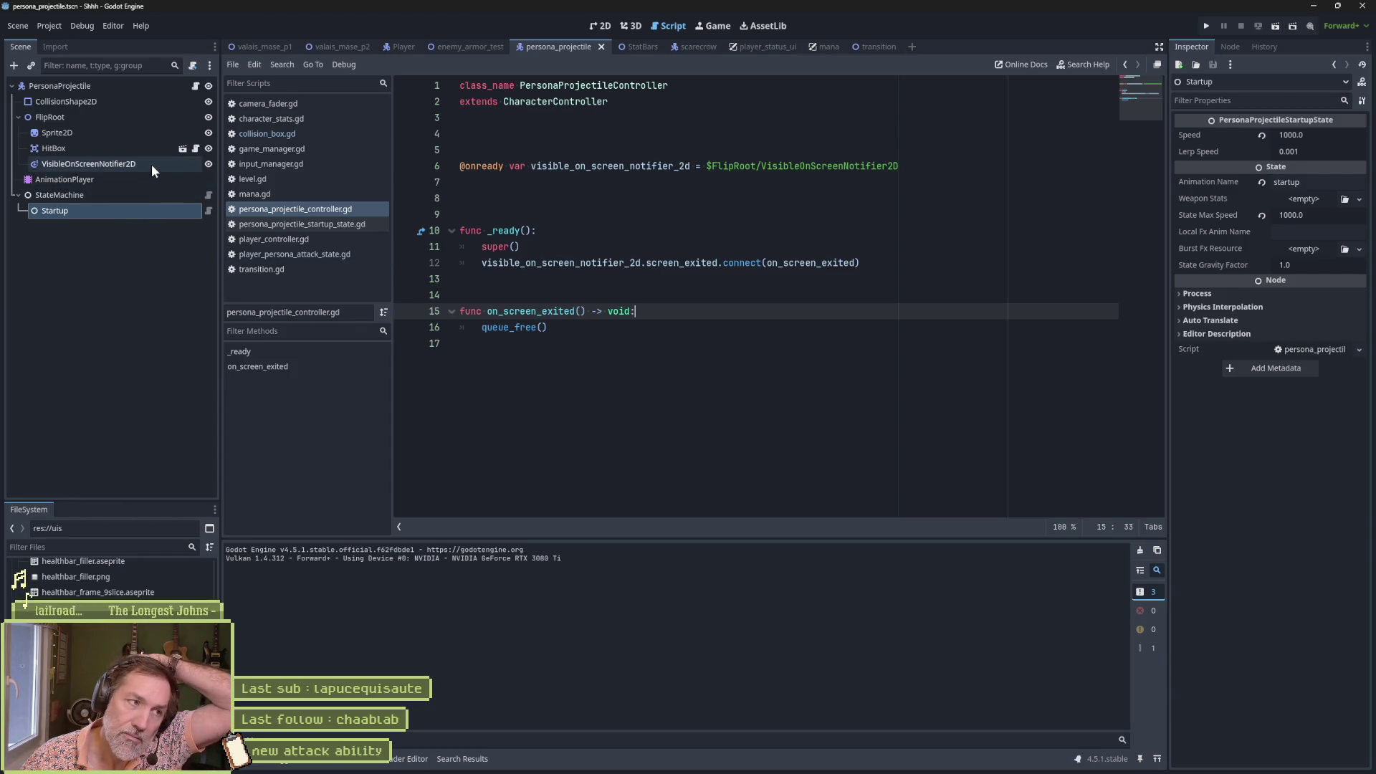
Step: Check the projectile's Startup script and AnimationPlayer, then open CatPersonaAttack's script in the Player scene
{"action": "left_click", "coordinate": [213, 215]}
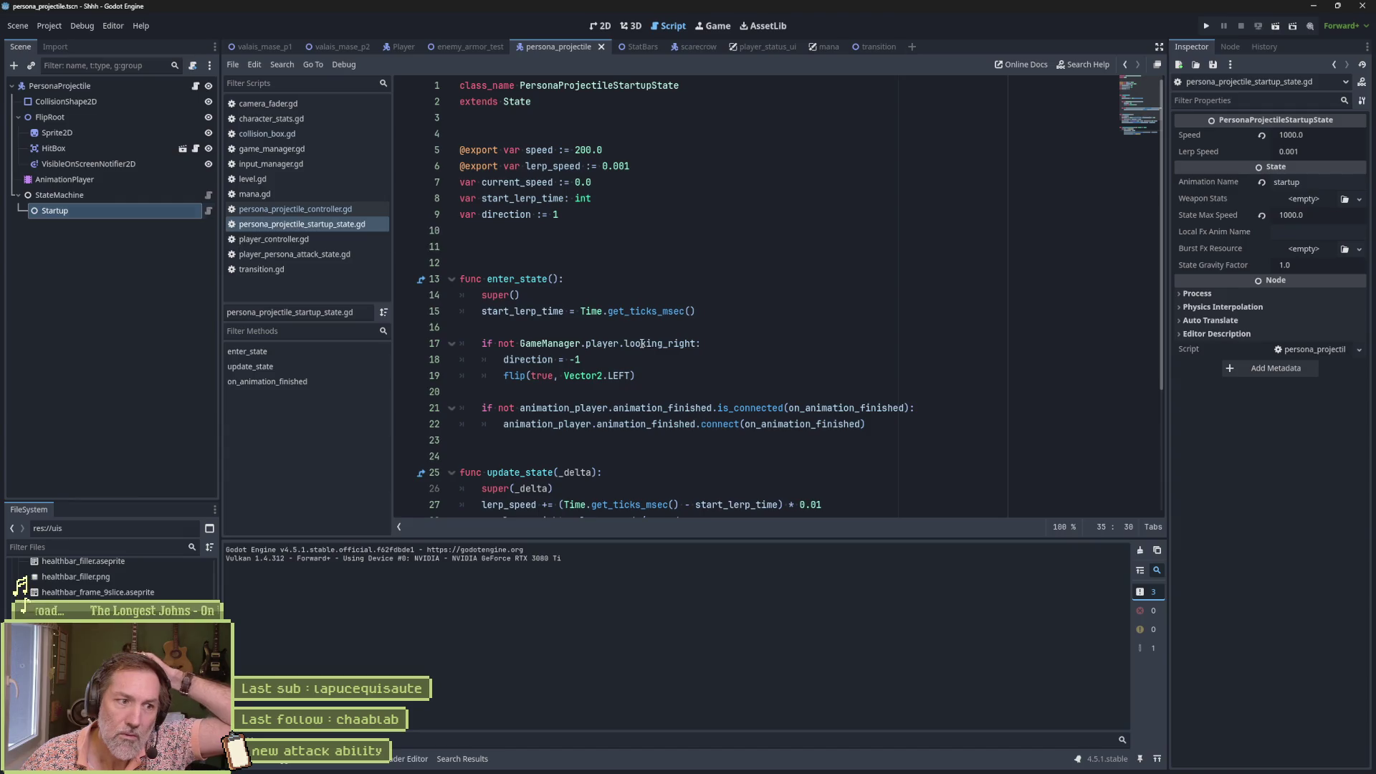
{"action": "left_click", "coordinate": [131, 176]}
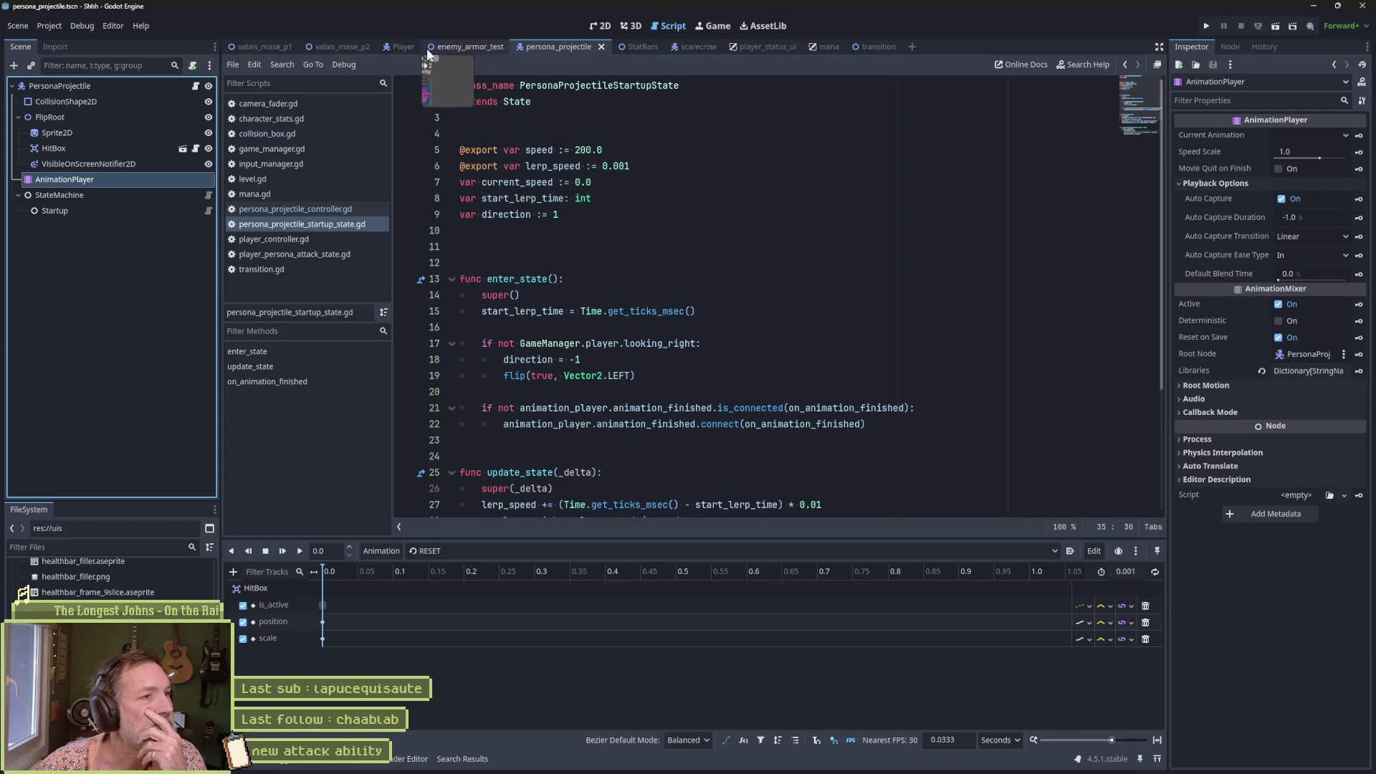
{"action": "left_click", "coordinate": [402, 45]}
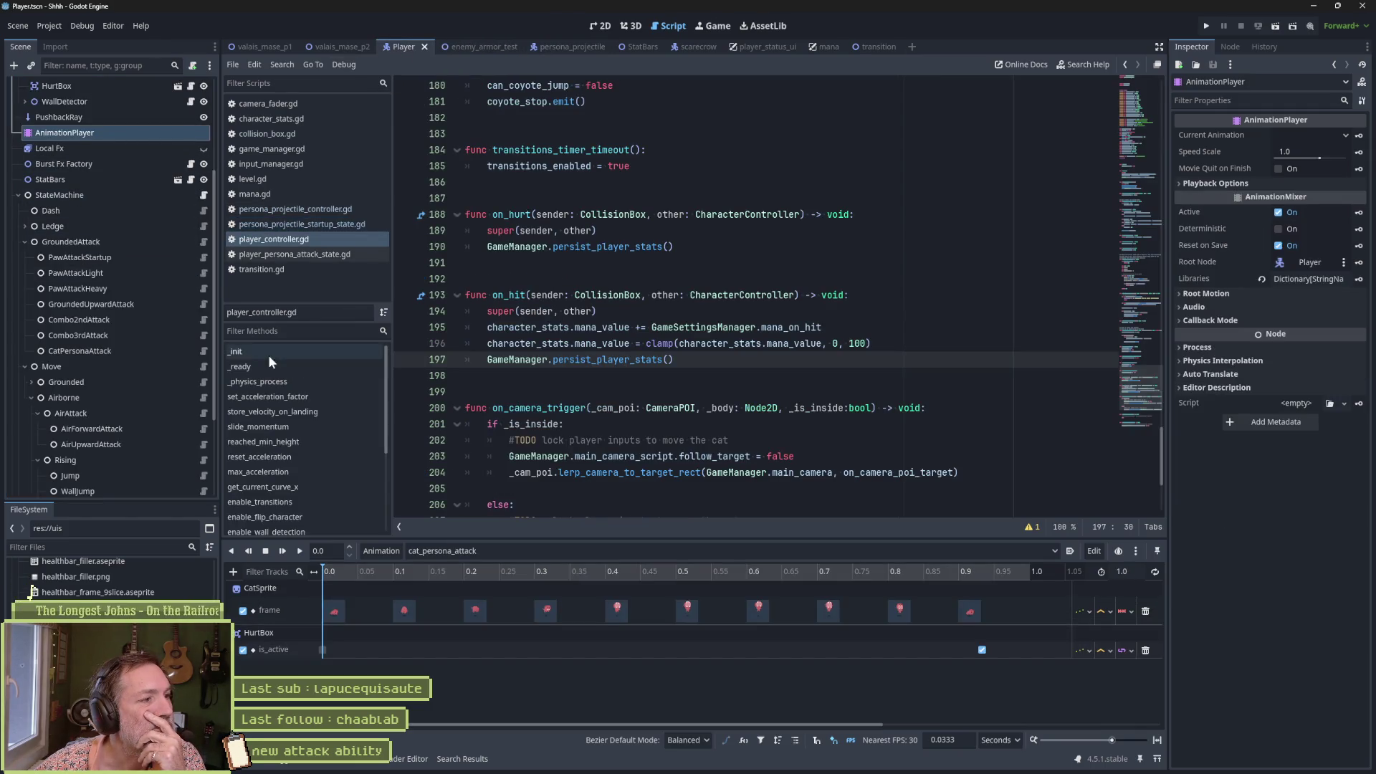
{"action": "left_click", "coordinate": [204, 350]}
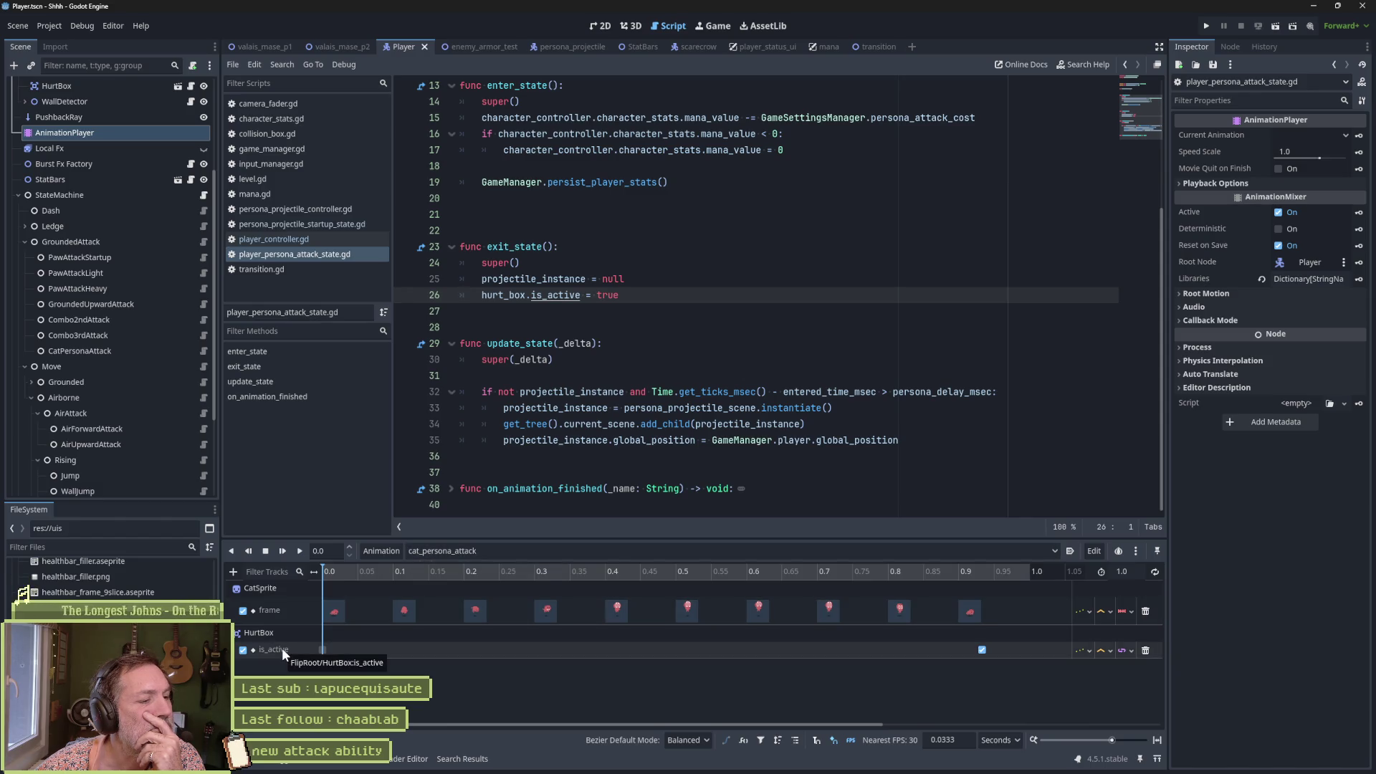
Step: Move the HurtBox is_active on-key in cat_persona_attack to 0.5 s, then save and run enemy_armor_test
{"action": "mouse_move", "coordinate": [331, 569]}
{"action": "left_mouse_down"}
{"action": "mouse_move", "coordinate": [526, 580]}
{"action": "mouse_move", "coordinate": [243, 584]}
{"action": "mouse_move", "coordinate": [1008, 591]}
{"action": "mouse_move", "coordinate": [333, 602]}
{"action": "left_mouse_up"}
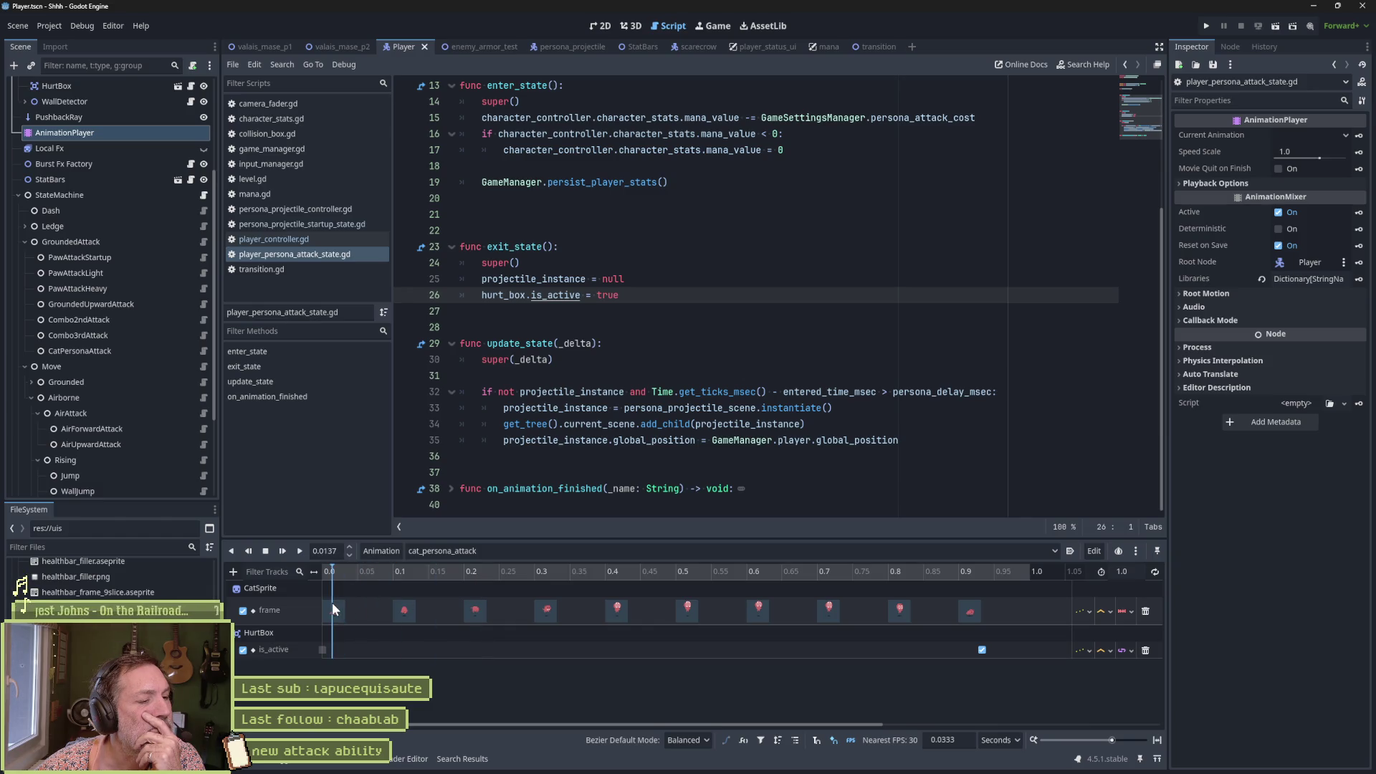
{"action": "left_click_drag", "start_coordinate": [333, 605], "coordinate": [355, 605]}
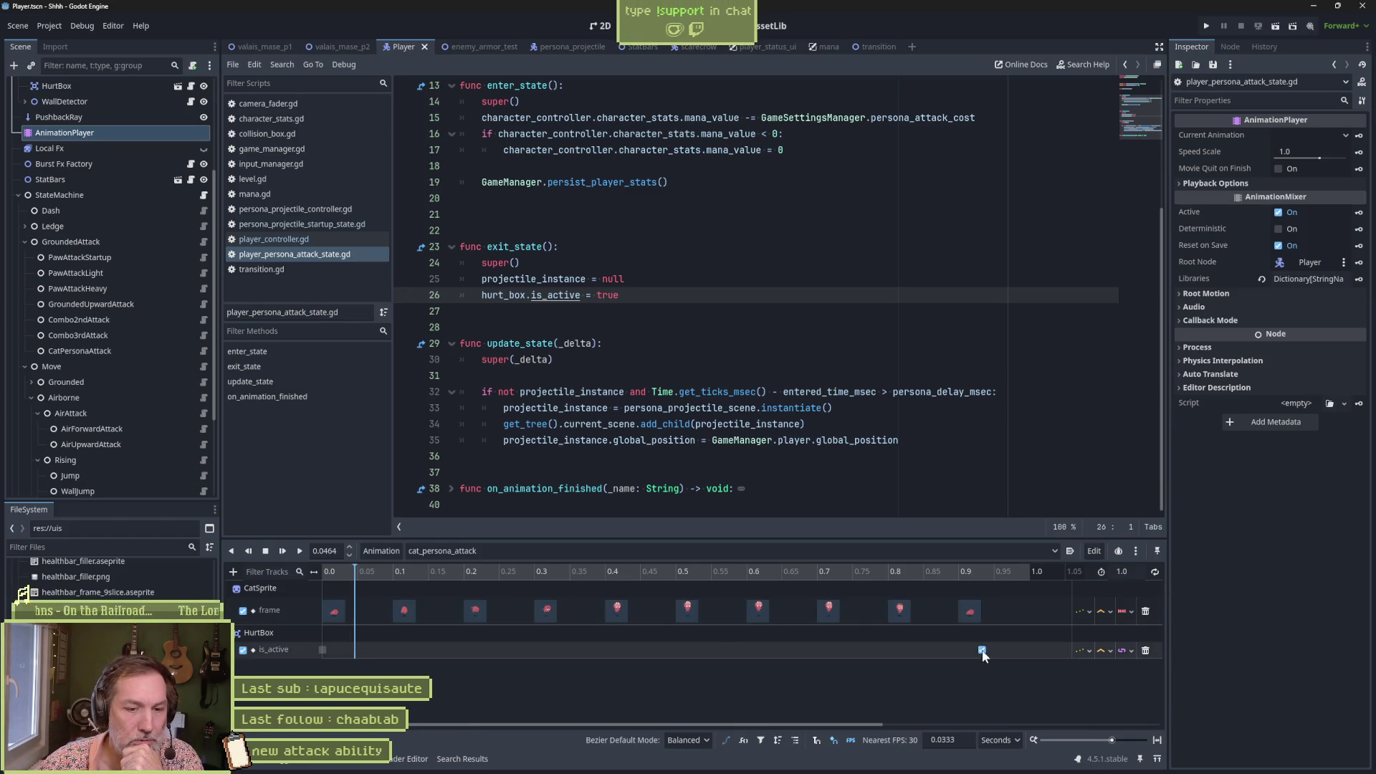
{"action": "left_click_drag", "start_coordinate": [982, 651], "coordinate": [694, 648]}
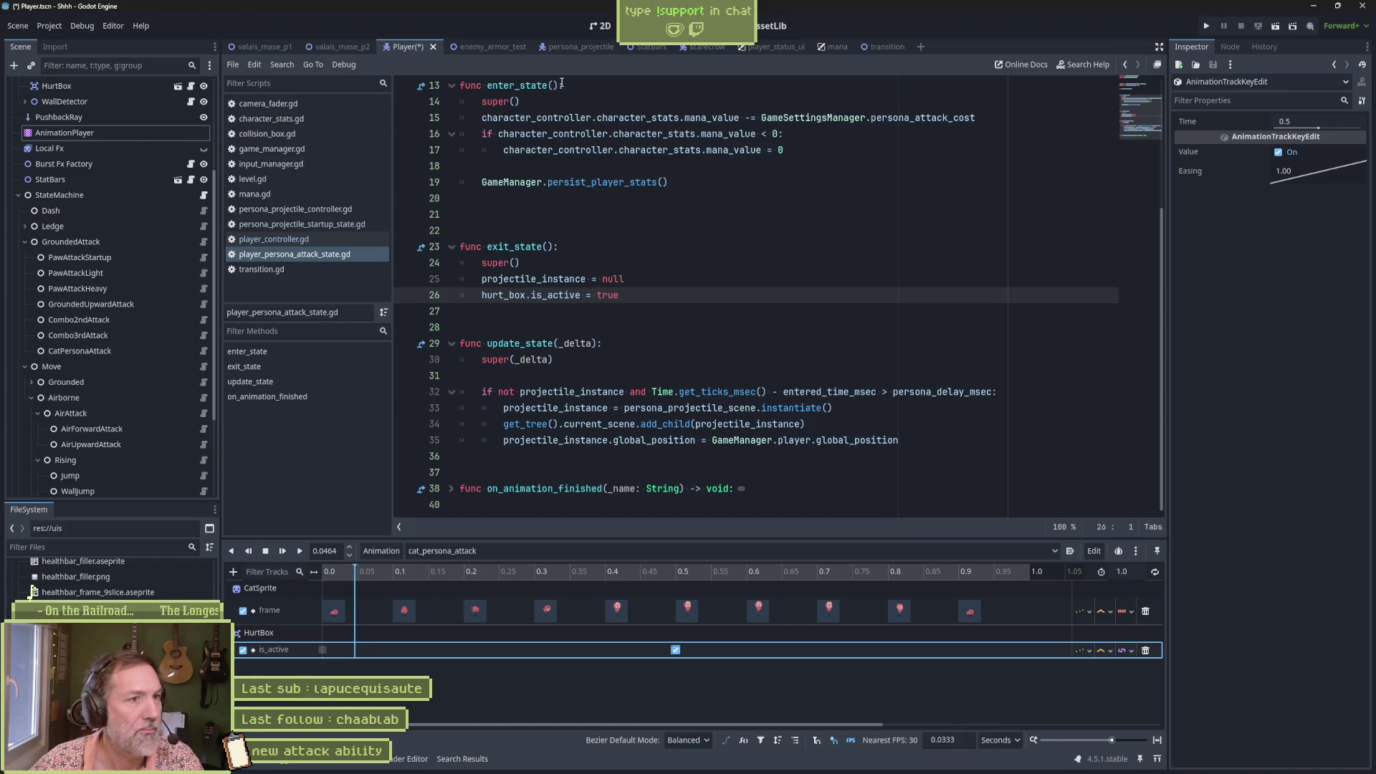
{"action": "left_click", "coordinate": [492, 49]}
{"action": "key", "text": "F6"}
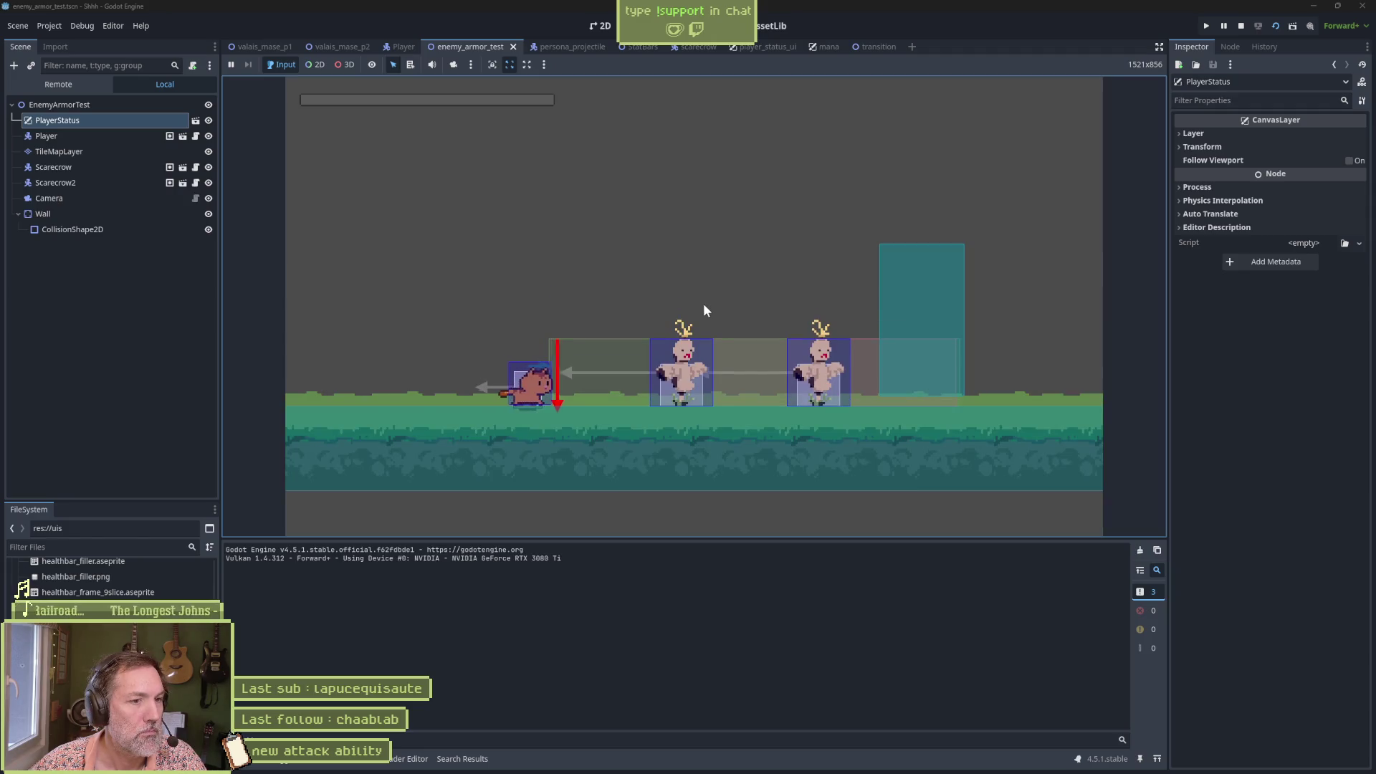
Step: Basic-attack a scarecrow and fire the persona attack twice, hitting both scarecrows for 50.0, then stop the game
{"action": "key", "text": "d"}
{"action": "left_click", "coordinate": [704, 303]}
{"action": "right_click", "coordinate": [704, 303]}
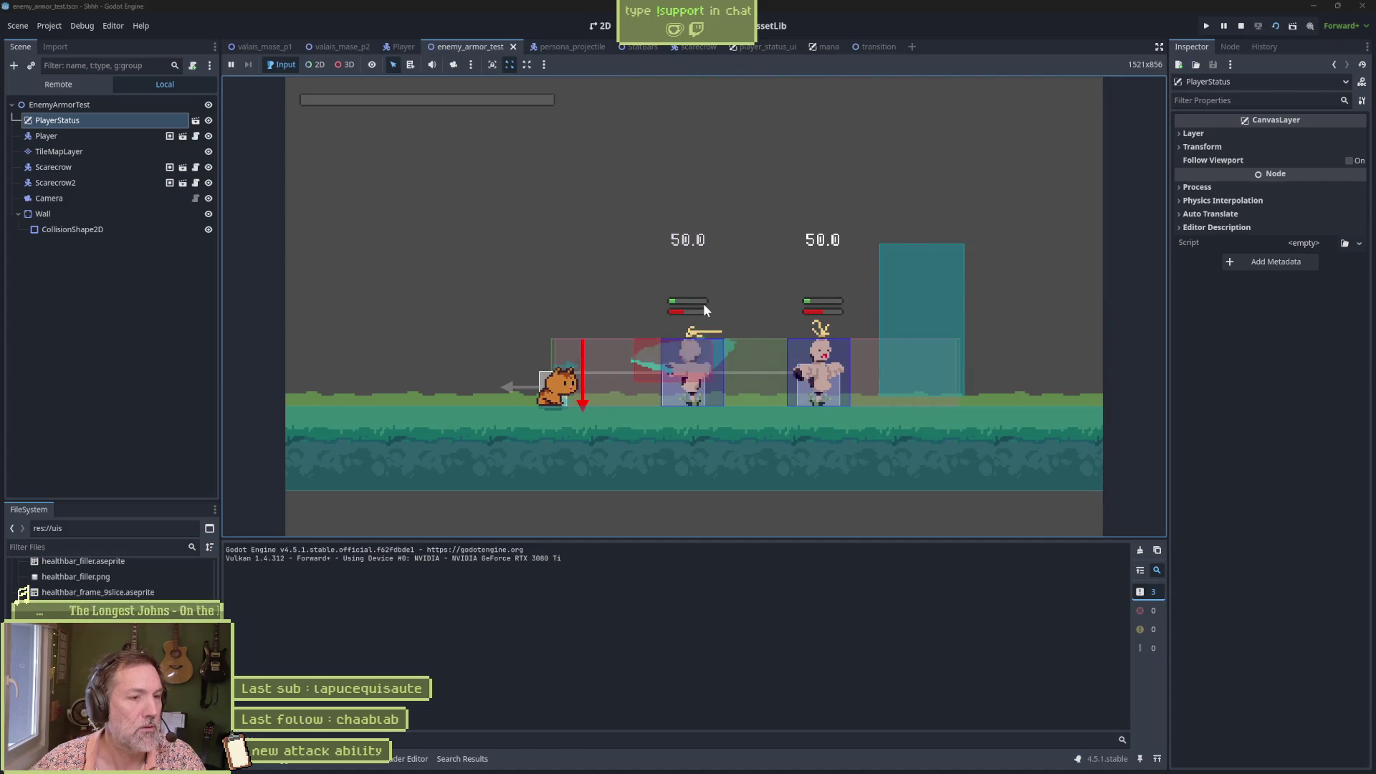
{"action": "key", "text": "d"}
{"action": "left_click", "coordinate": [703, 303]}
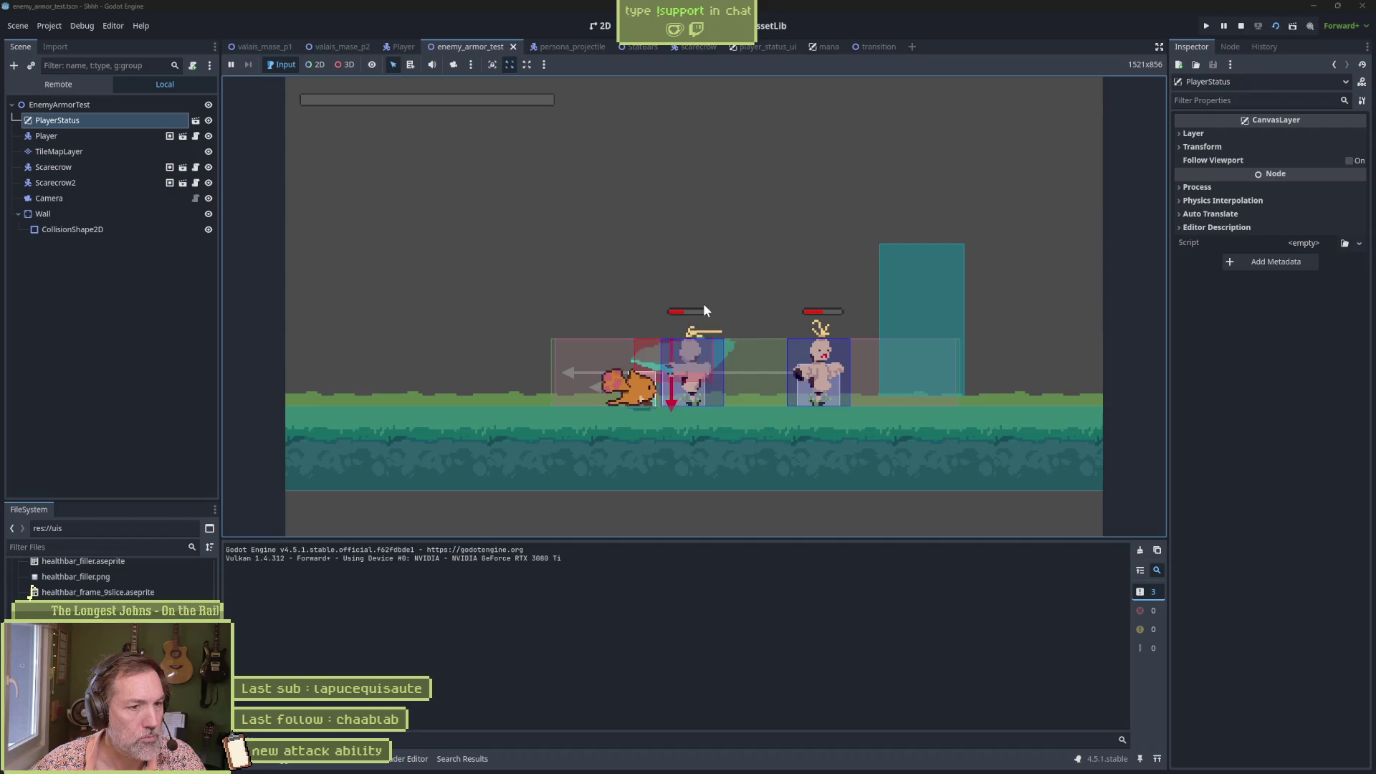
{"action": "key", "text": "a"}
{"action": "right_click", "coordinate": [704, 304]}
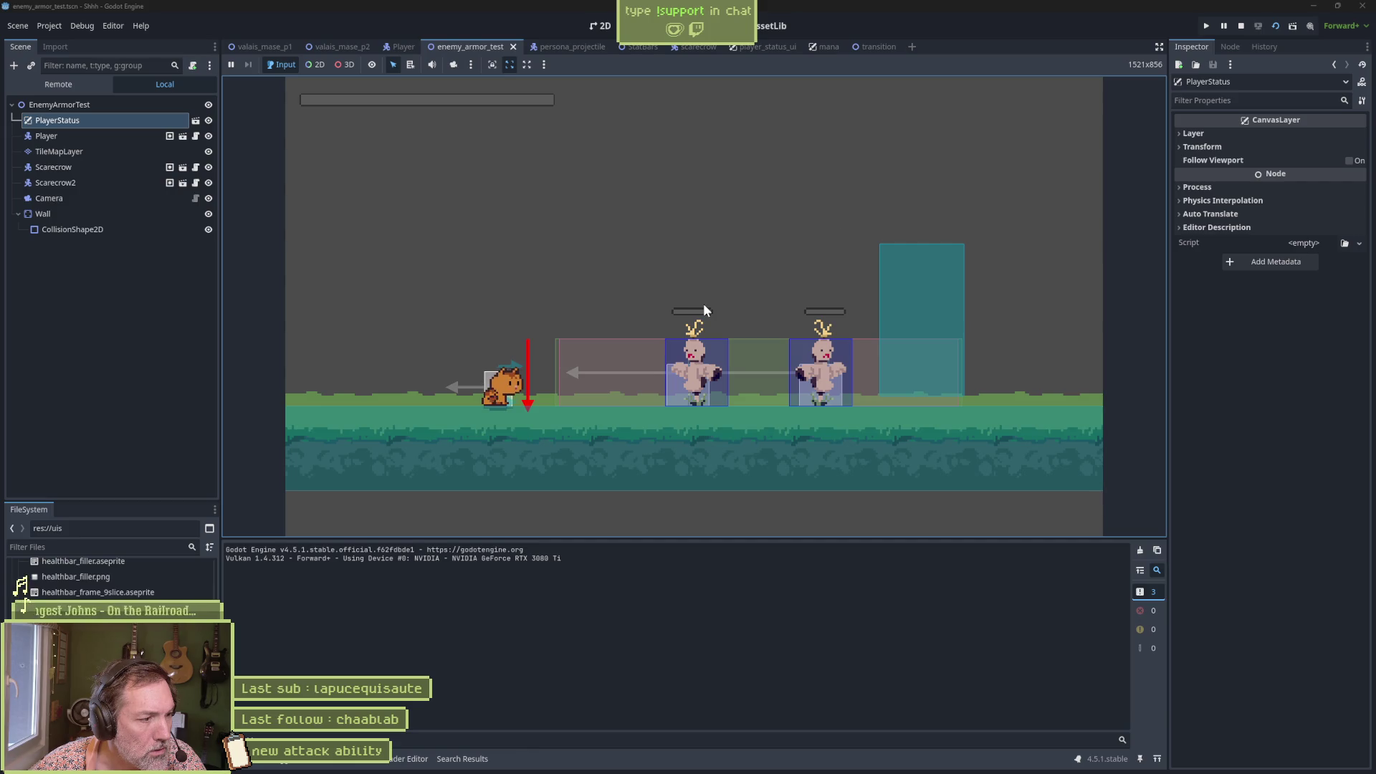
{"action": "key", "text": "F8"}
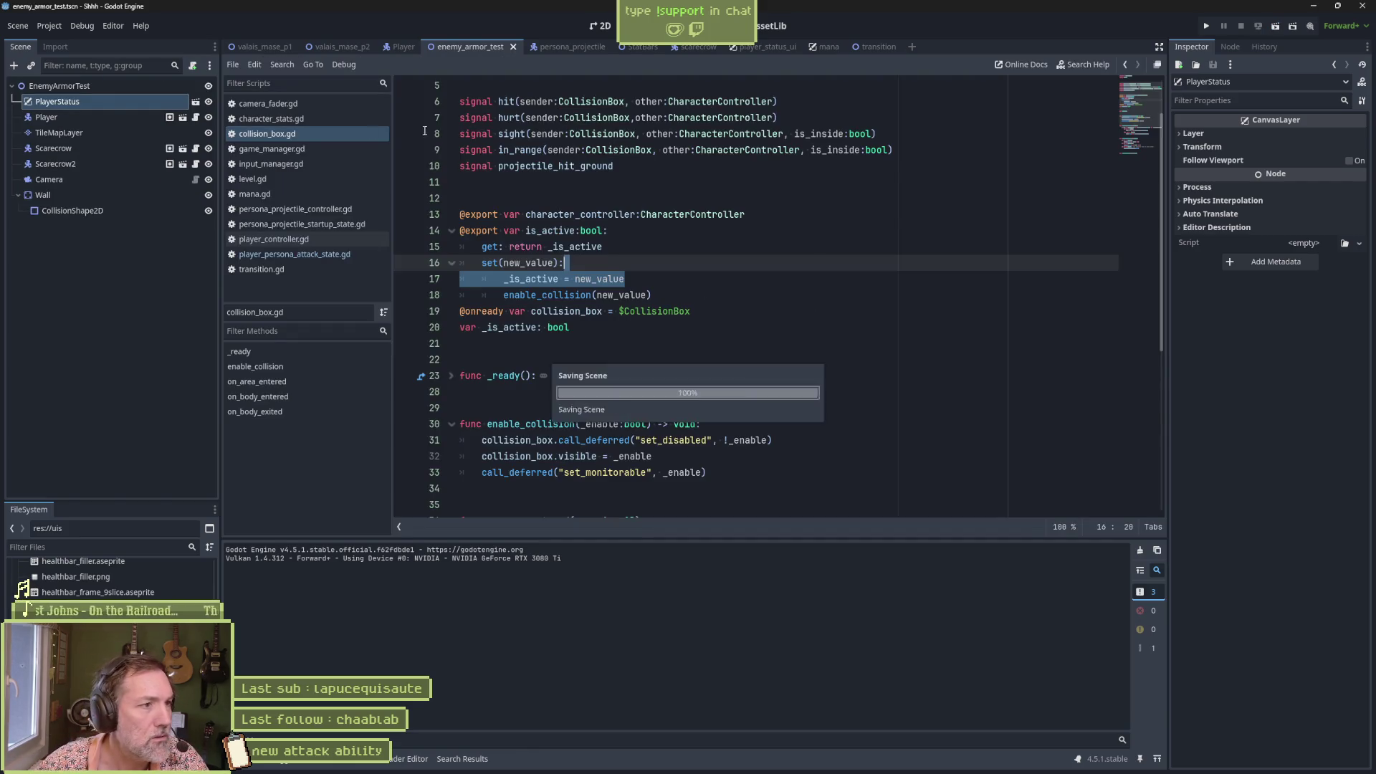
Step: In the Player's cat_persona_attack, push the hurtbox off key later and move the on-key to 0.6667 s
{"action": "left_click", "coordinate": [393, 45]}
{"action": "left_click", "coordinate": [107, 132]}
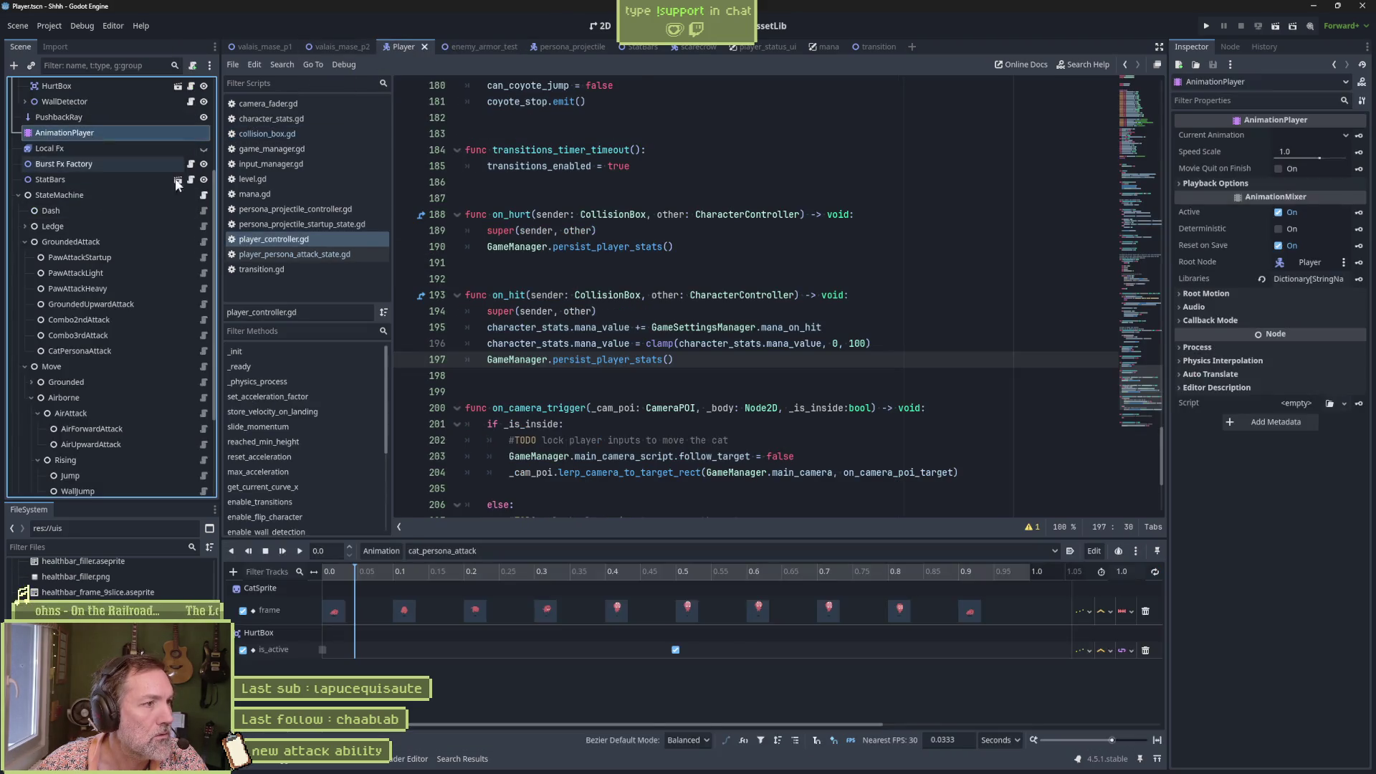
{"action": "left_click", "coordinate": [322, 650]}
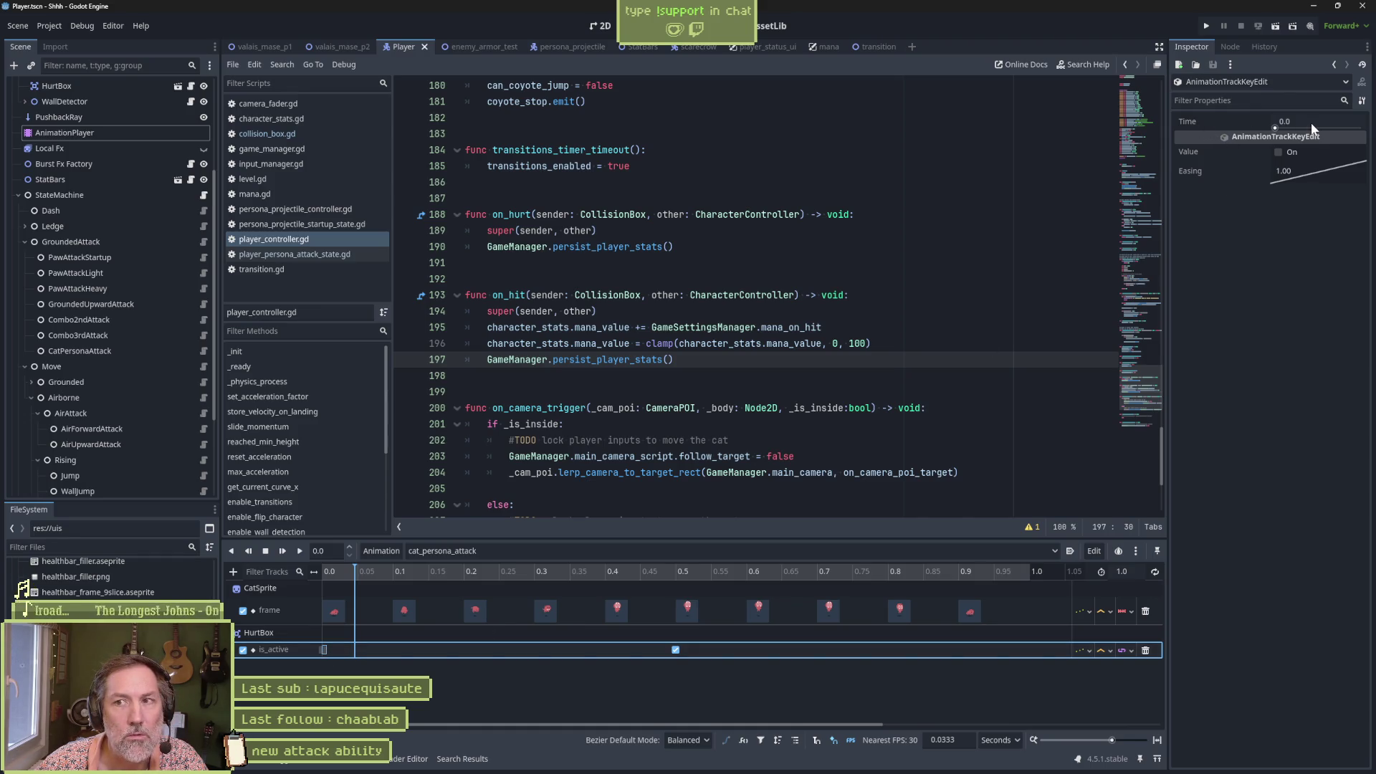
{"action": "left_click_drag", "start_coordinate": [1311, 123], "coordinate": [1316, 122]}
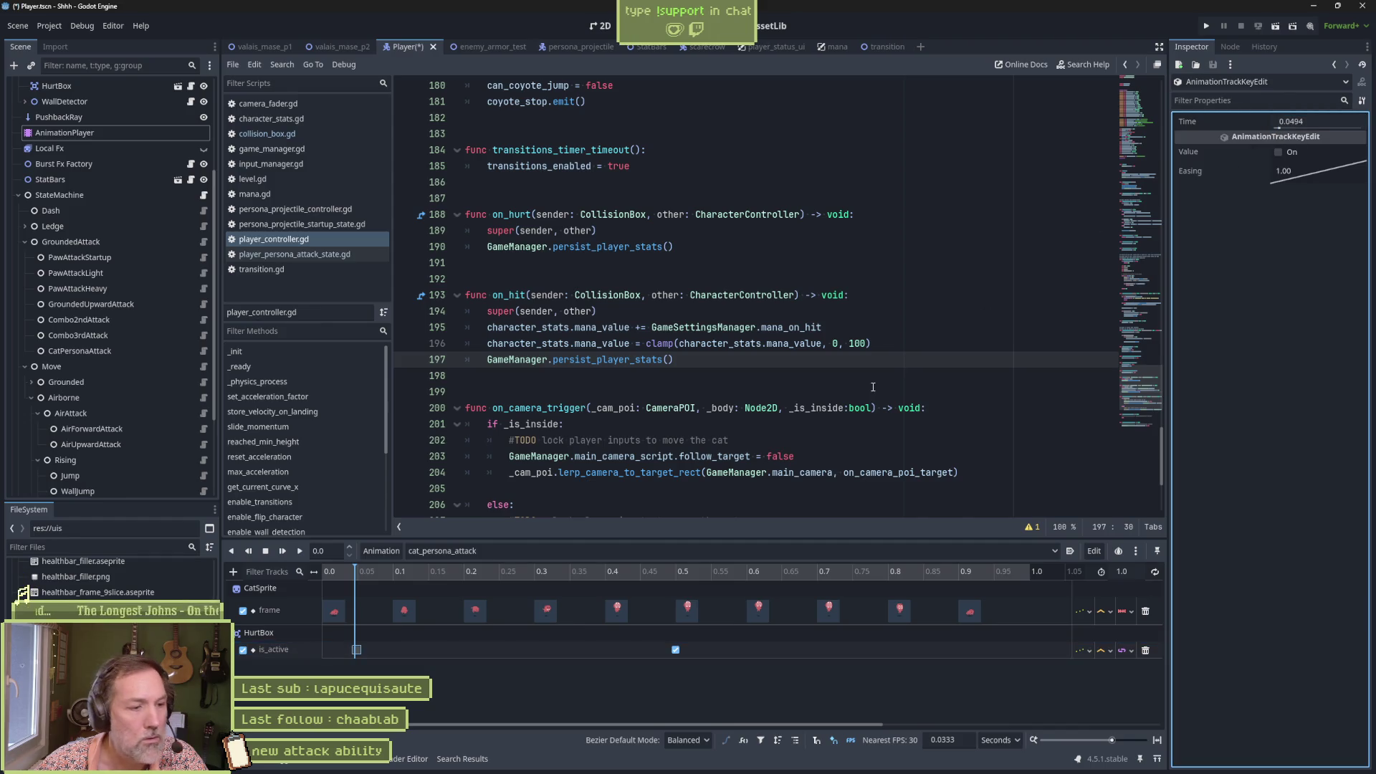
{"action": "left_click_drag", "start_coordinate": [357, 650], "coordinate": [511, 649]}
{"action": "left_click_drag", "start_coordinate": [675, 649], "coordinate": [794, 650]}
Step: Save the Player scene and run enemy_armor_test
{"action": "key", "text": "ctrl+s"}
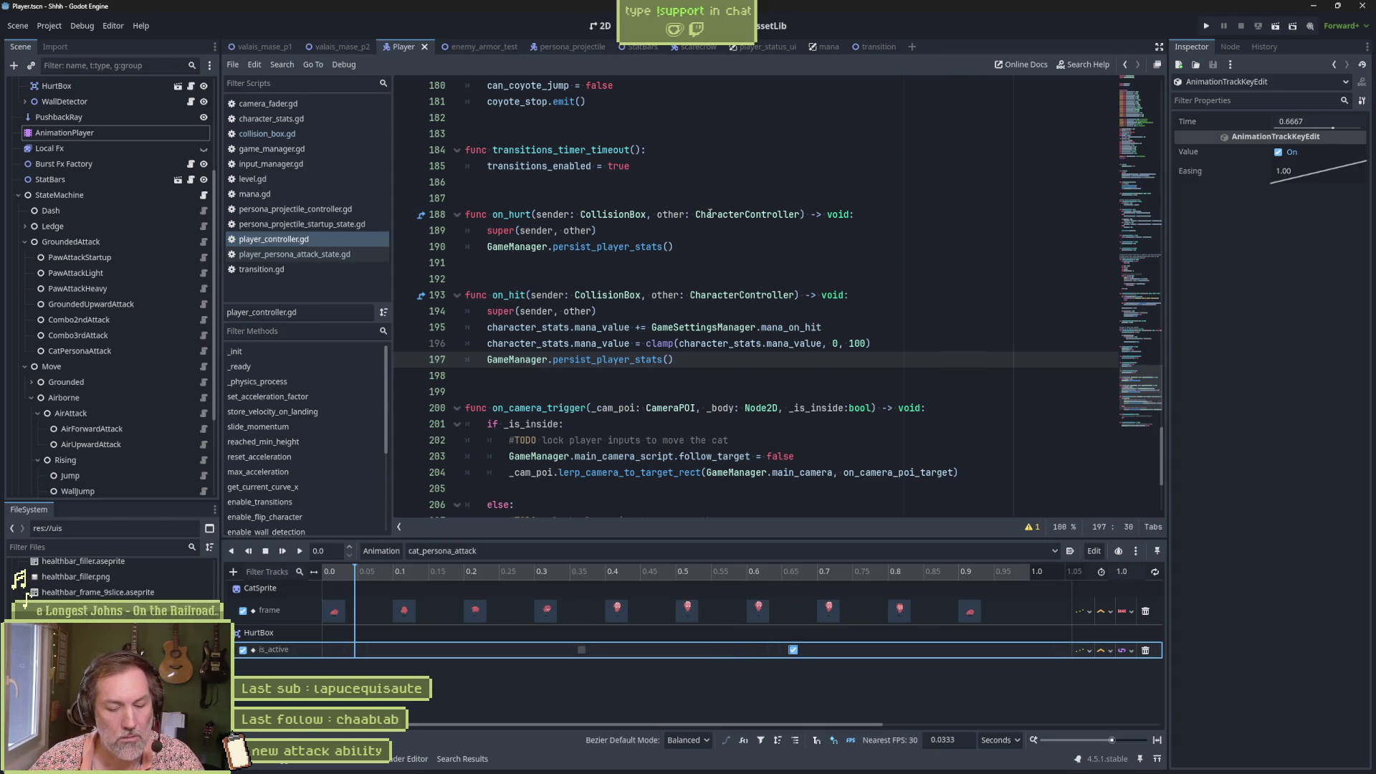
{"action": "left_click", "coordinate": [479, 45]}
{"action": "key", "text": "F6"}
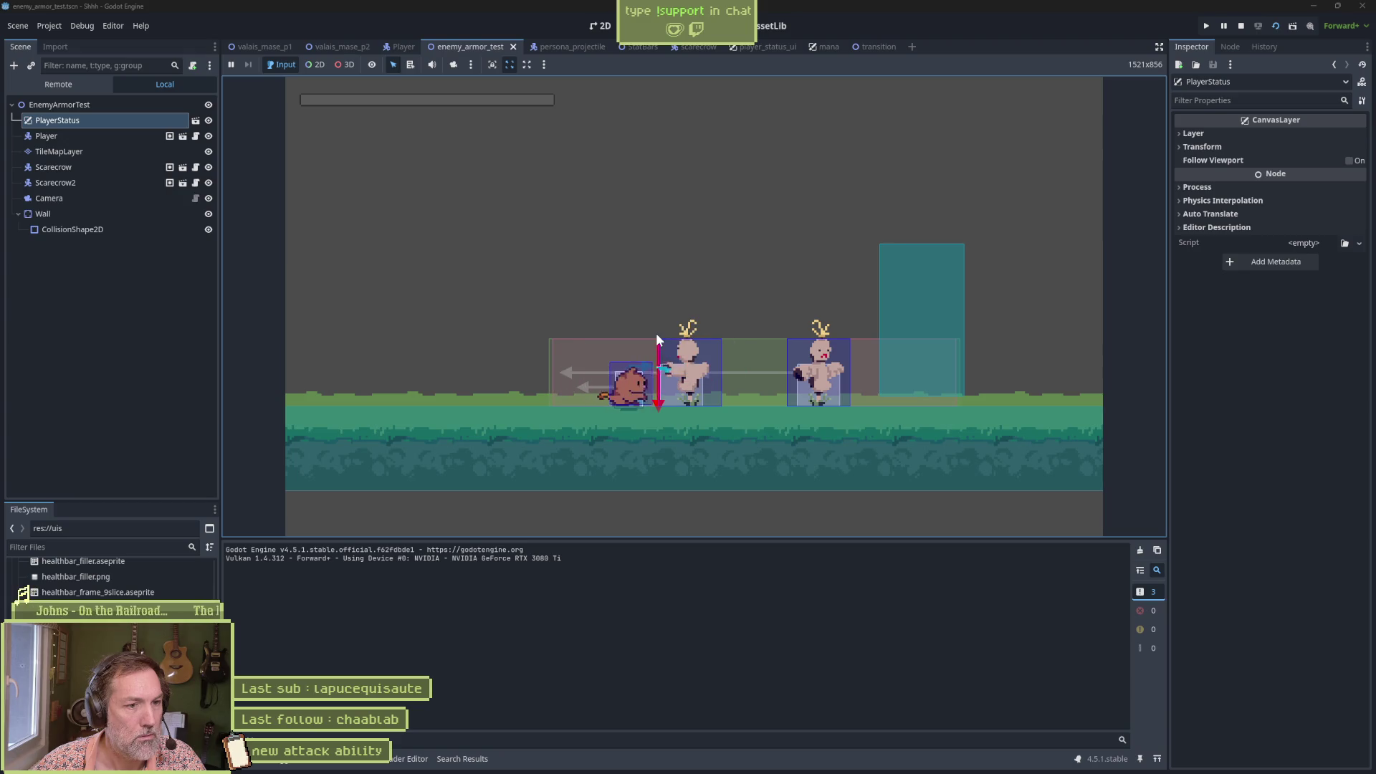
Step: Hit a scarecrow for mana, fire the persona attack dealing 50.0 to both scarecrows, then stop
{"action": "key", "text": "e"}
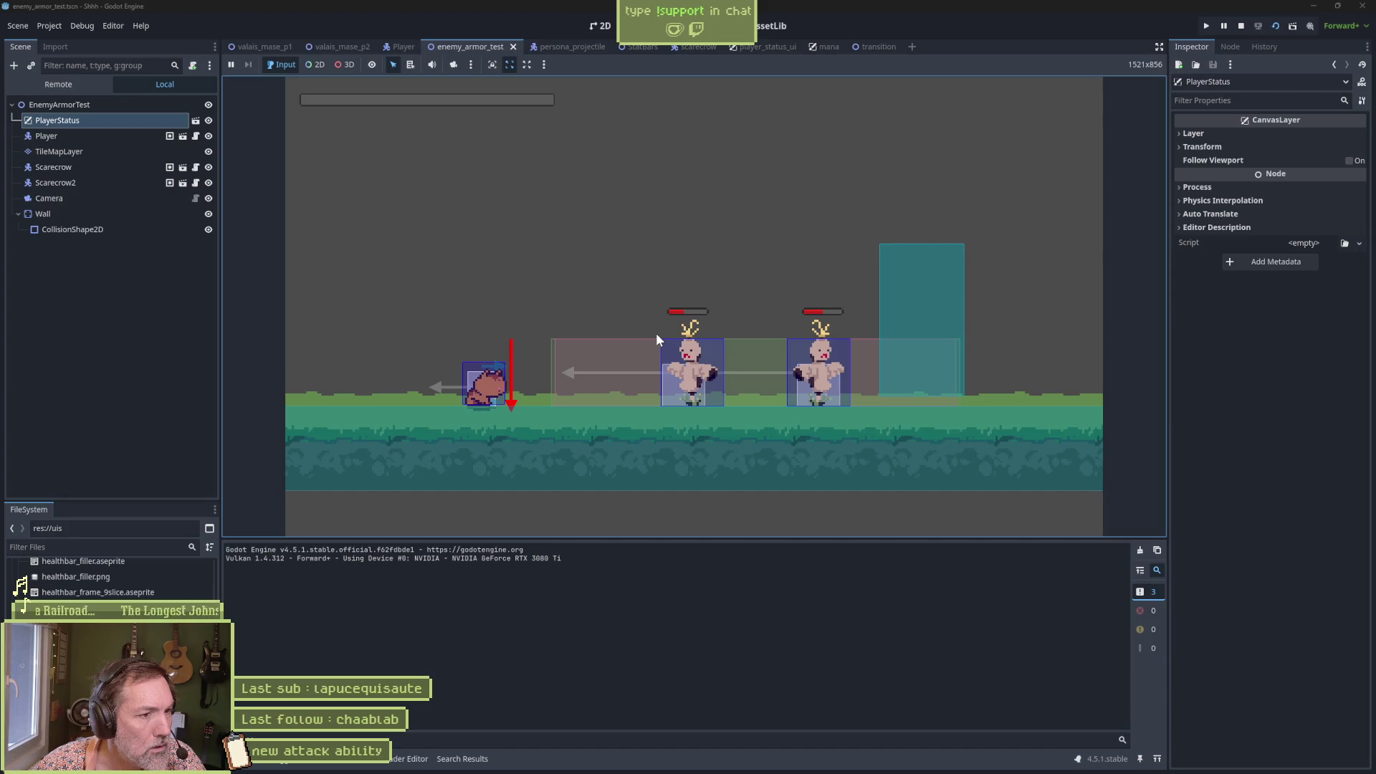
{"action": "key", "text": "Right"}
{"action": "key", "text": "x"}
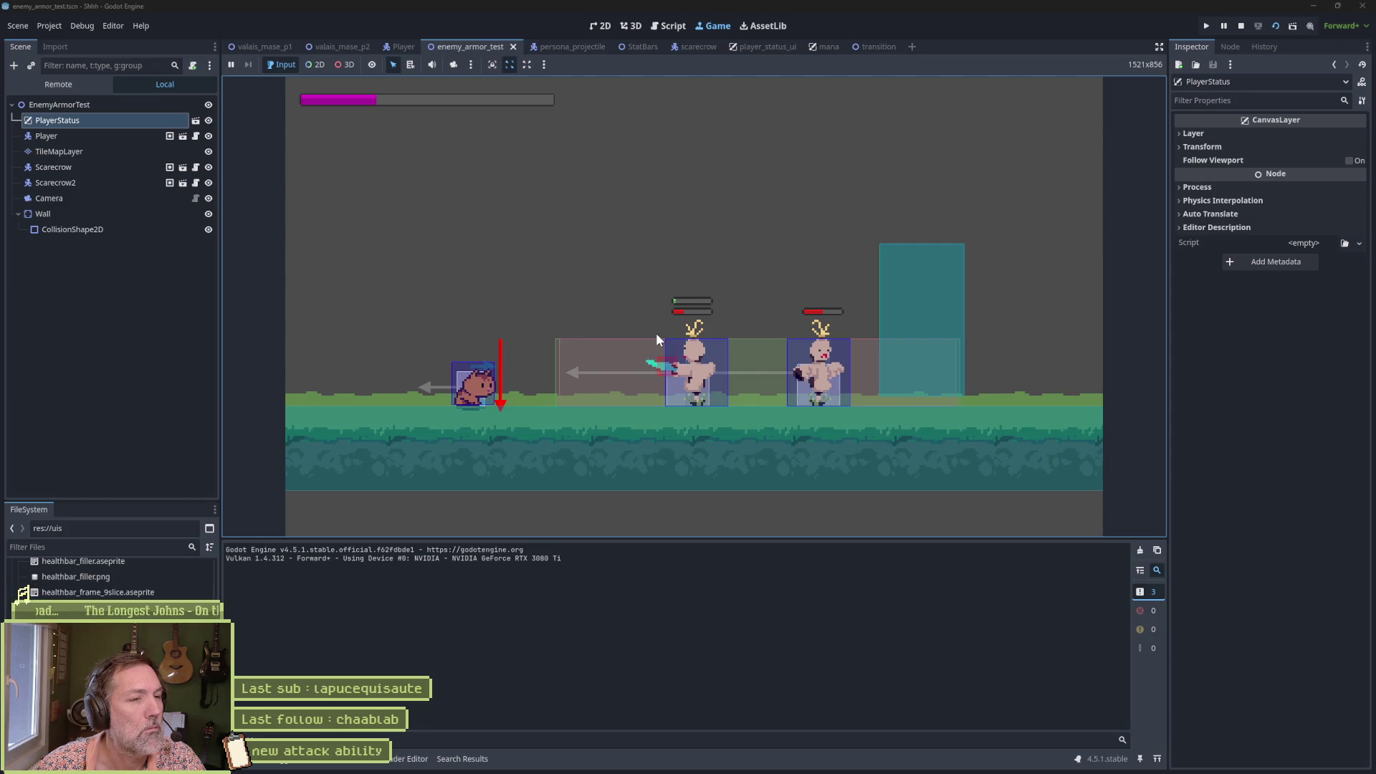
{"action": "key", "text": "x"}
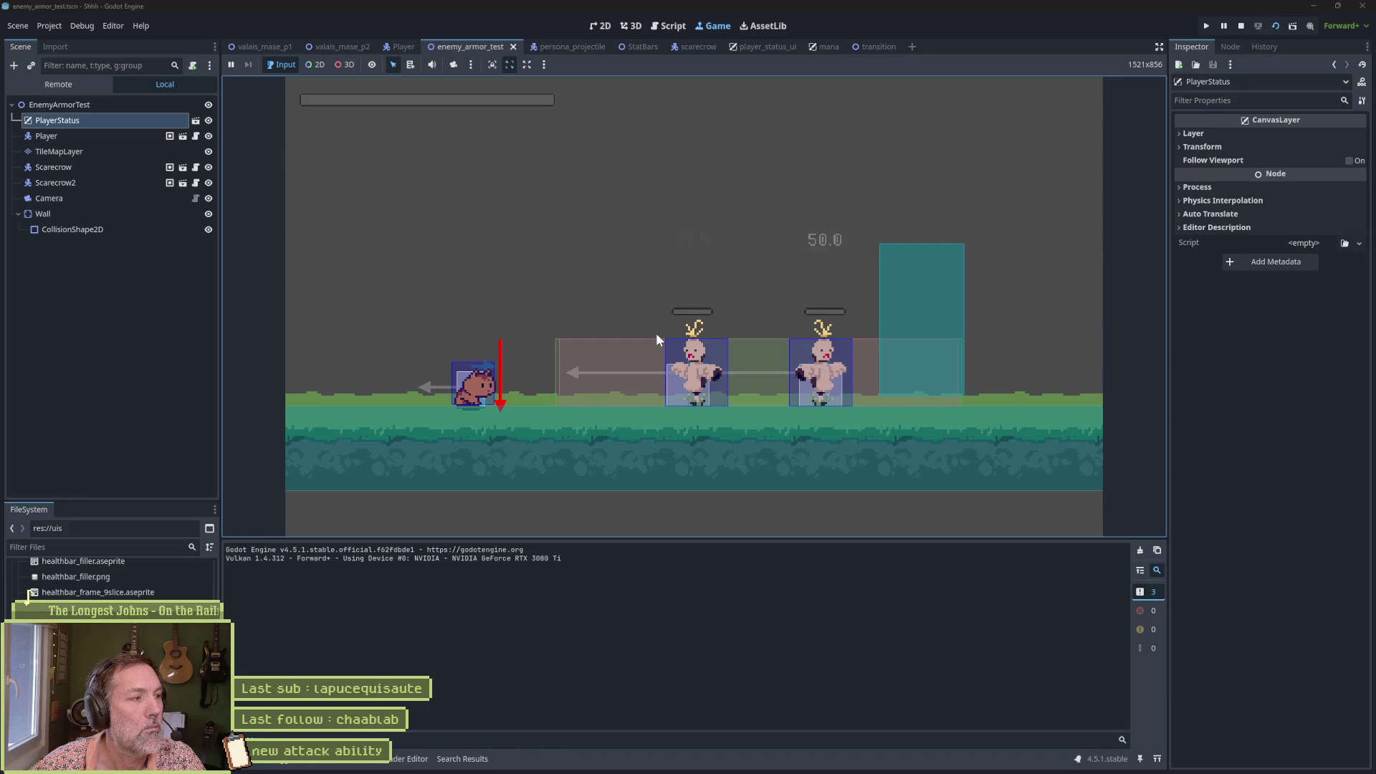
{"action": "key", "text": "F8"}
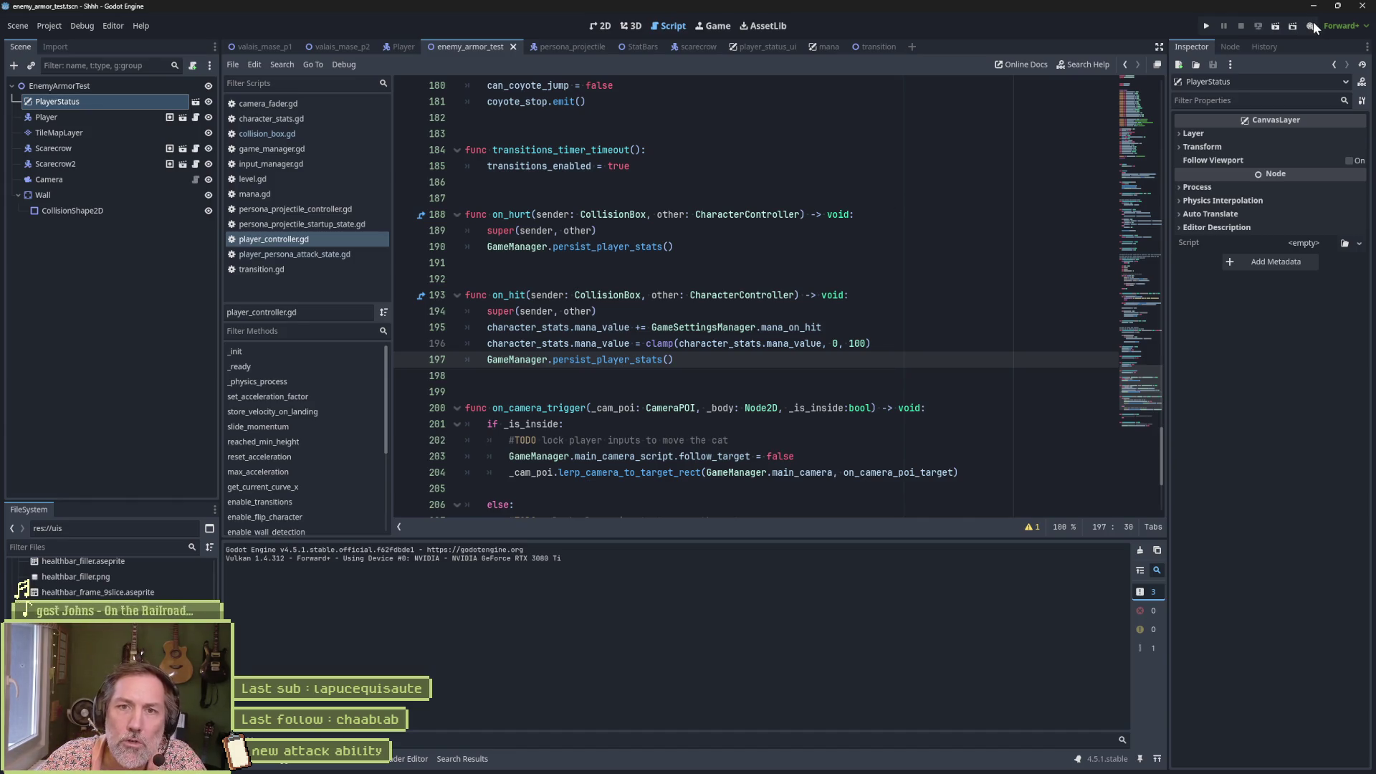
Step: Record a Movie Maker run of the test: slash the scarecrow, trigger the giant cat persona attack, then stop
{"action": "left_click", "coordinate": [813, 386]}
{"action": "key", "text": "F6"}
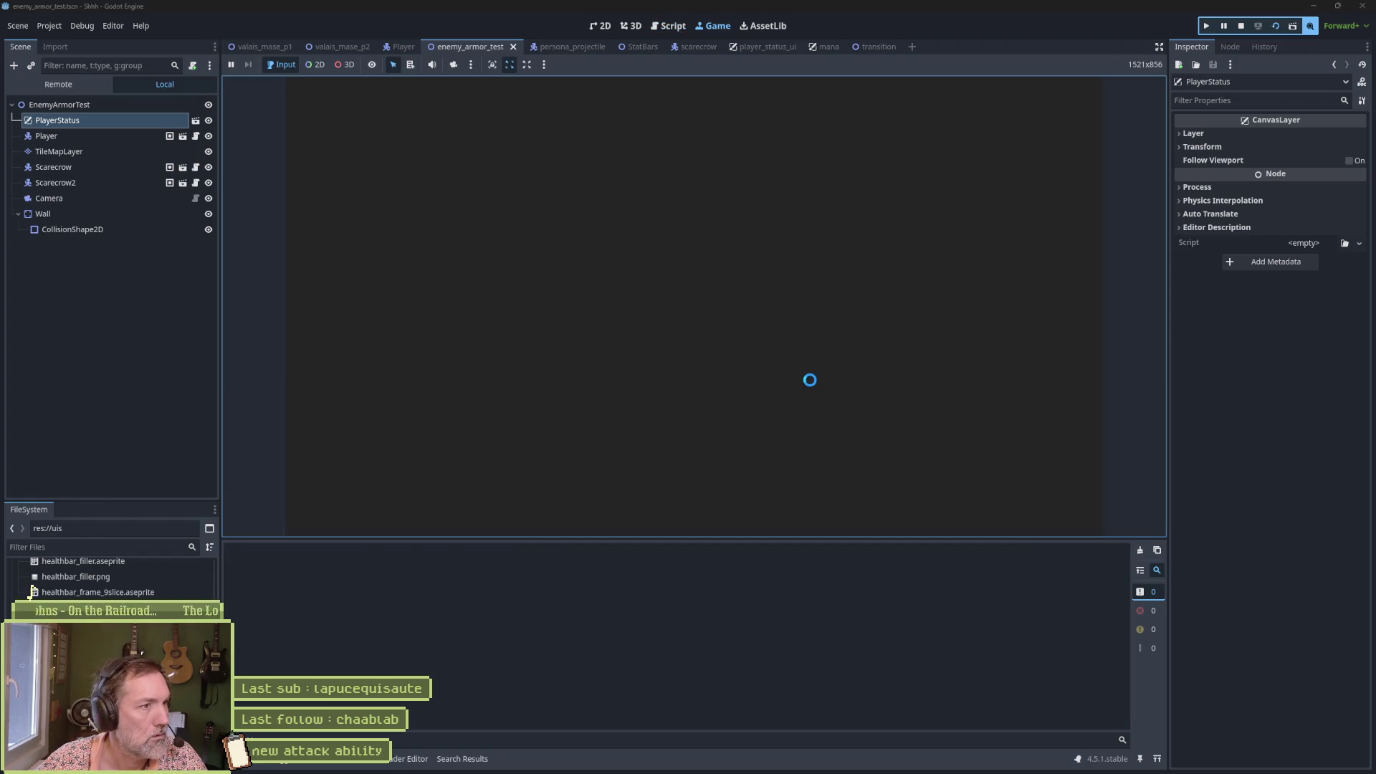
{"action": "key", "text": "Right"}
{"action": "key", "text": "x"}
{"action": "key", "text": "Left"}
{"action": "key", "text": "c"}
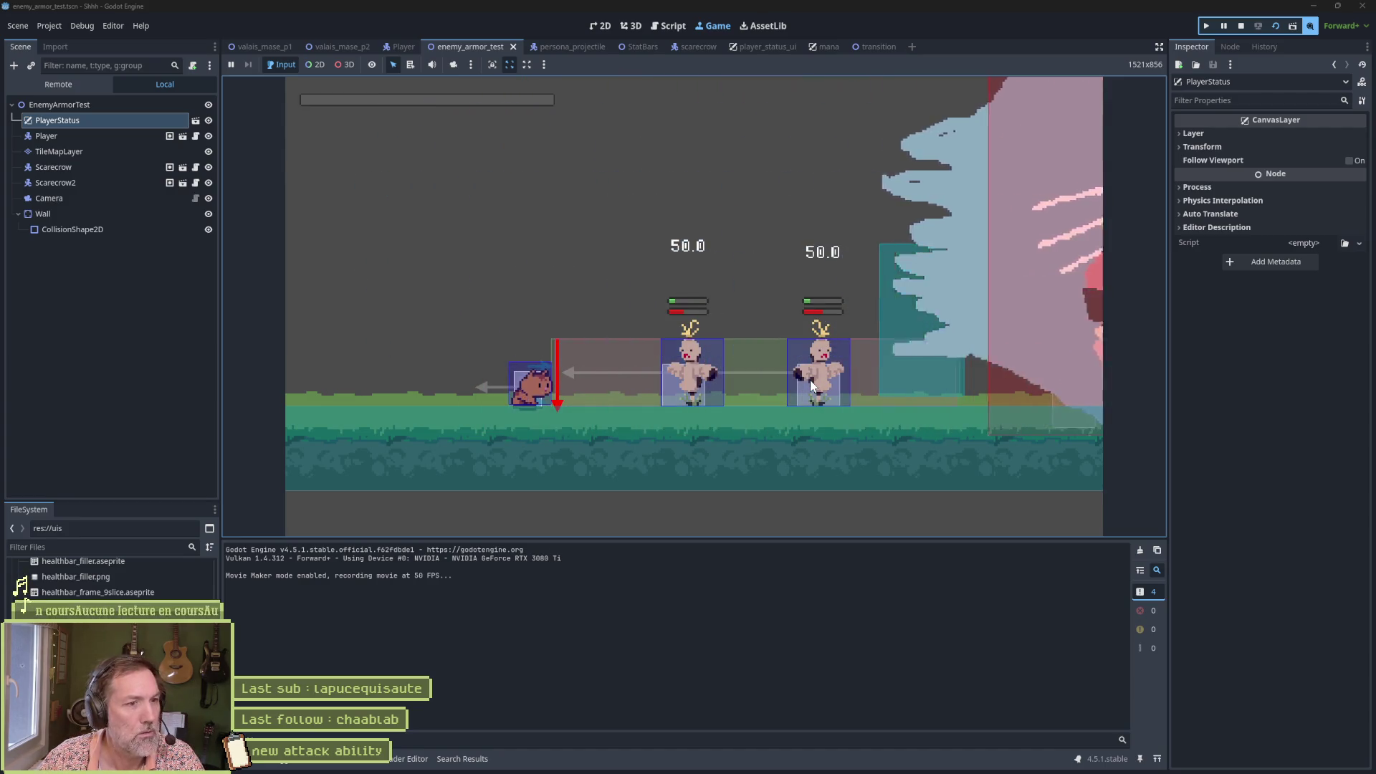
{"action": "key", "text": "F8"}
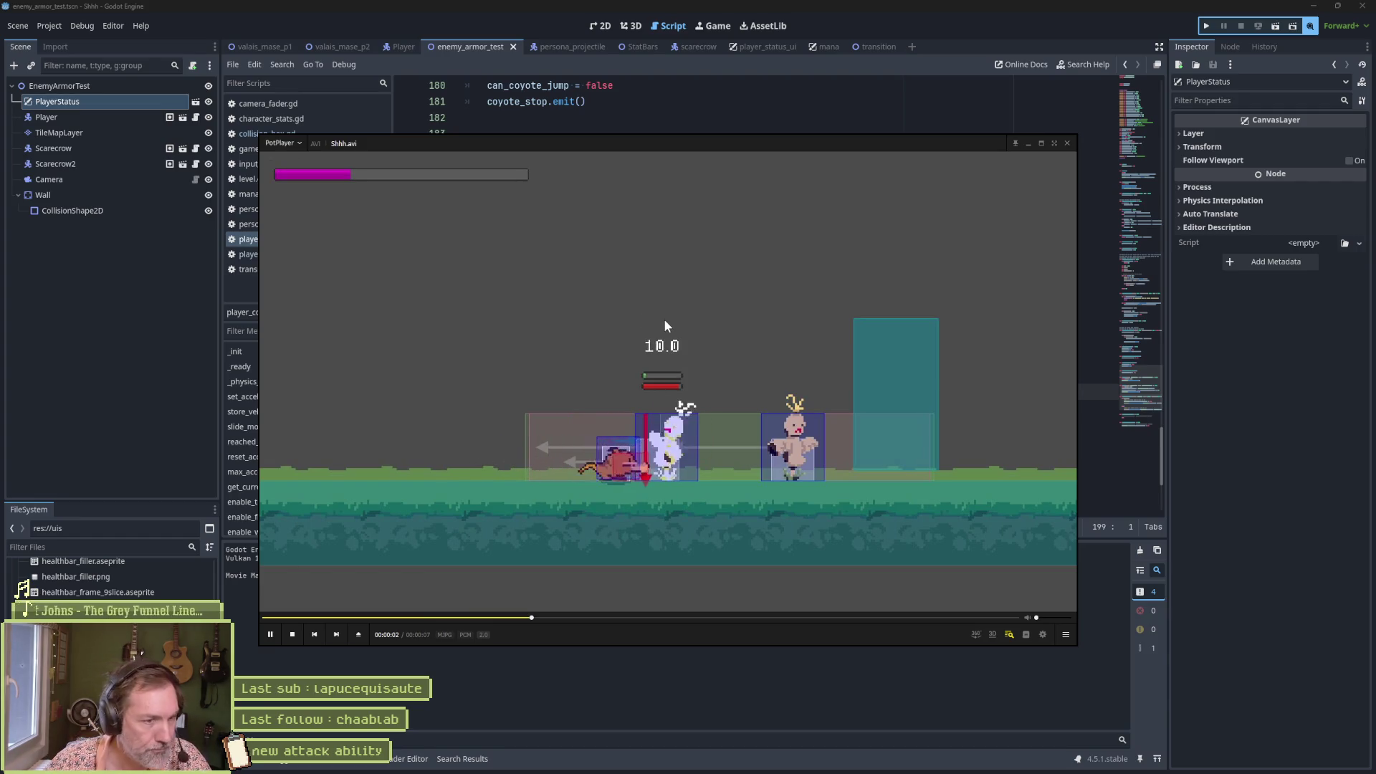
Step: Pause the Shhh.avi clip and step back and forth through its frames before returning to the editor
{"action": "left_click", "coordinate": [664, 319]}
{"action": "key", "text": "d"}
{"action": "key", "text": "d"}
{"action": "key", "text": "d"}
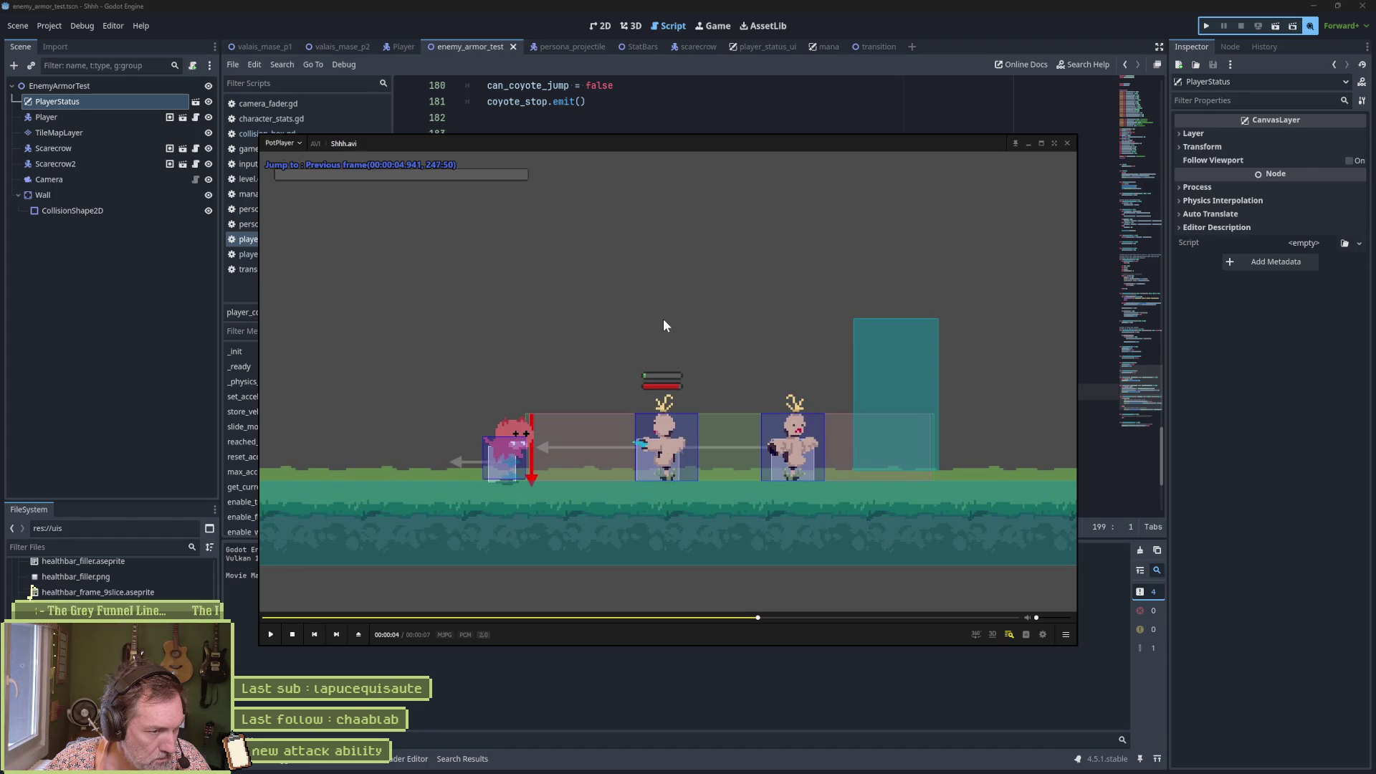
{"action": "key", "text": "d"}
{"action": "key", "text": "f"}
{"action": "key", "text": "f"}
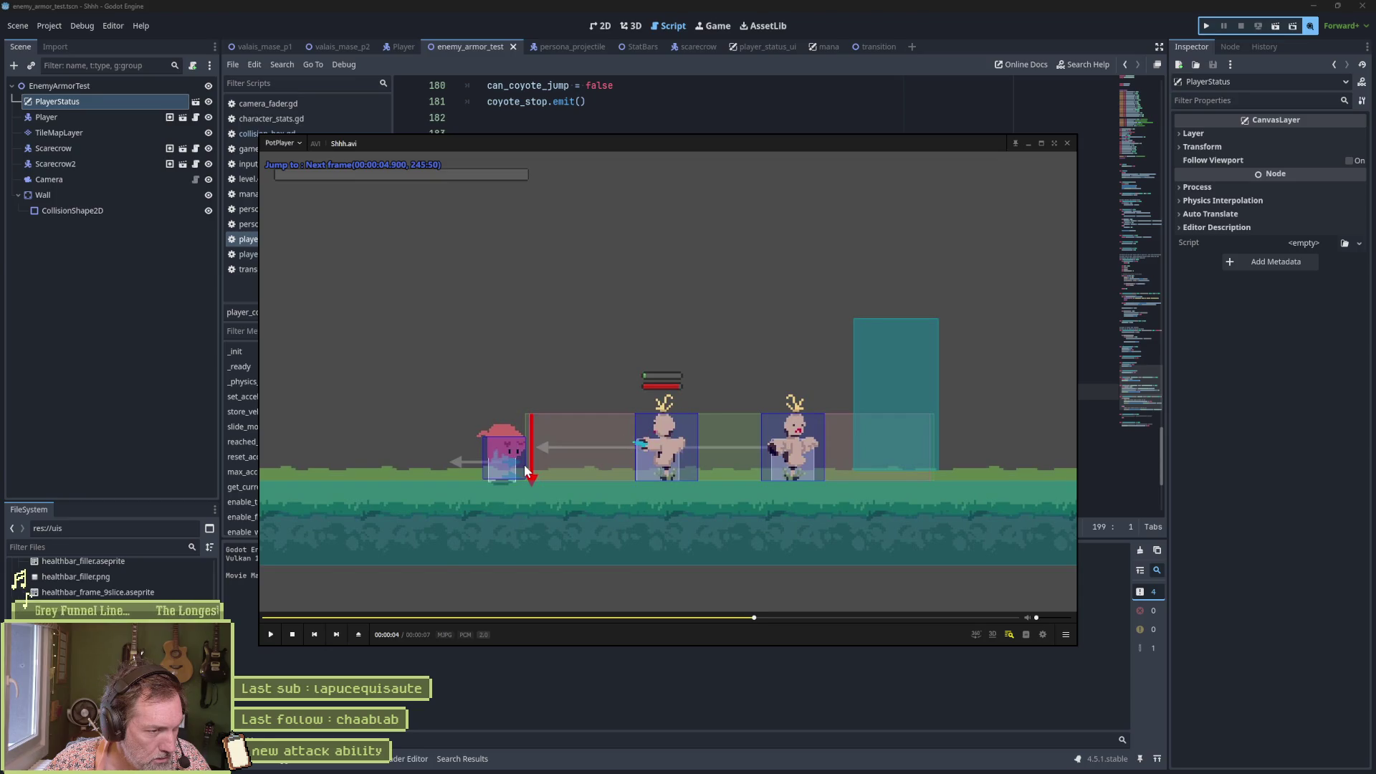
{"action": "key", "text": "f"}
{"action": "key", "text": "f"}
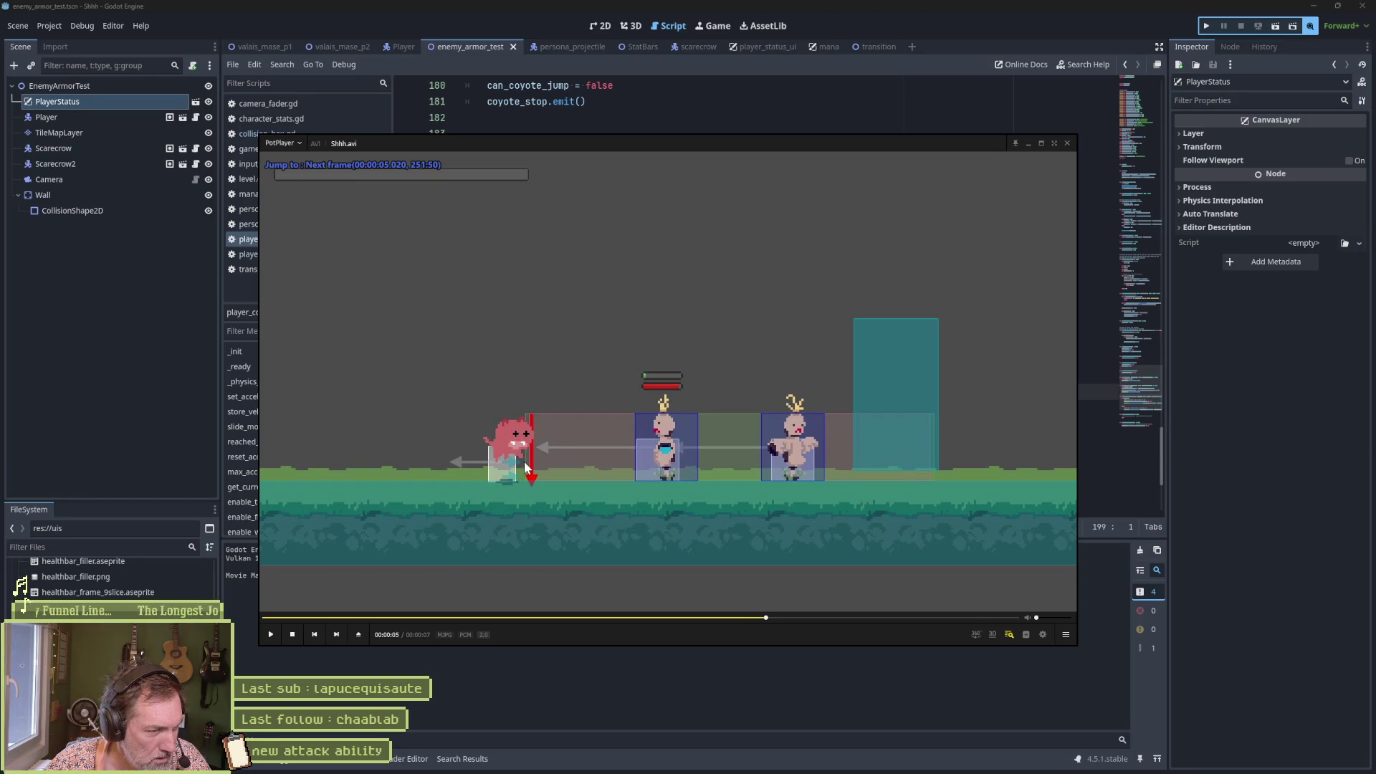
{"action": "key", "text": "d"}
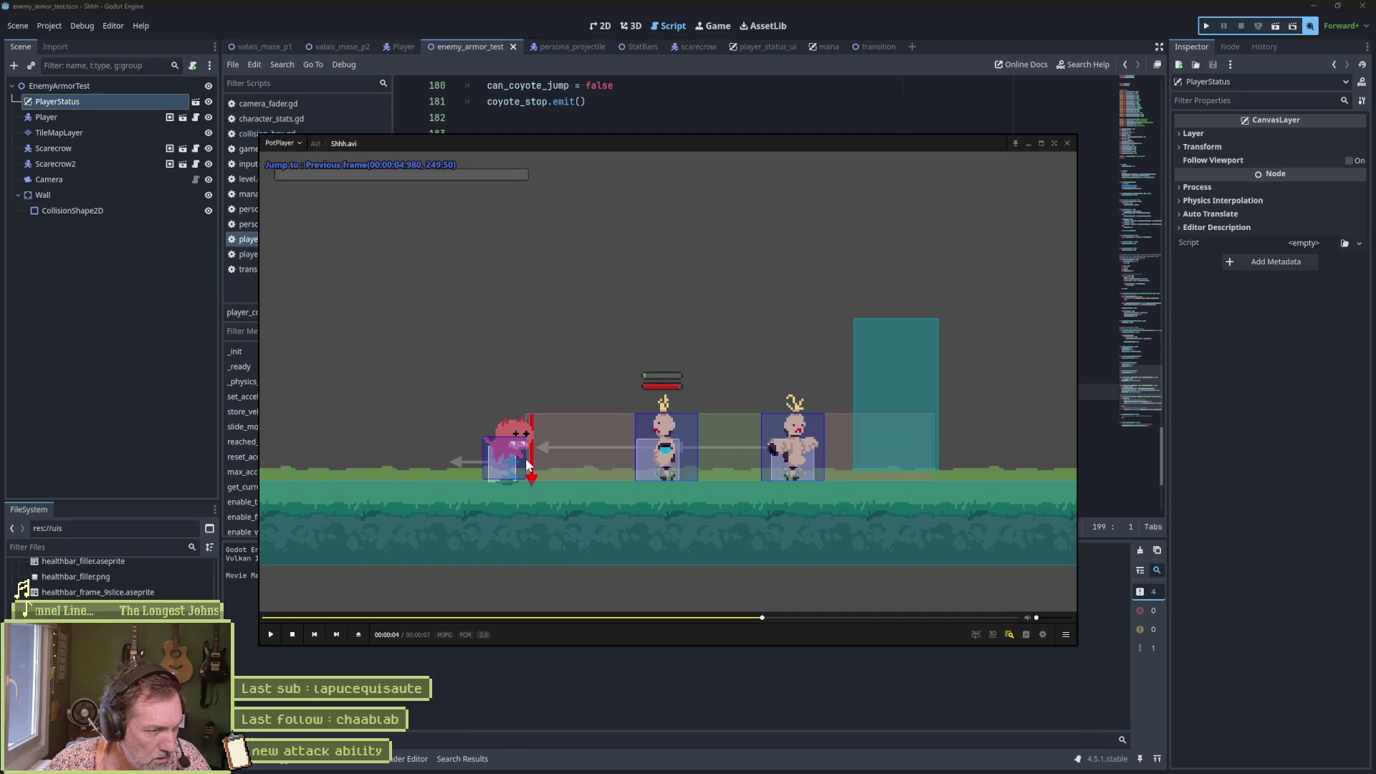
{"action": "left_click", "coordinate": [593, 684]}
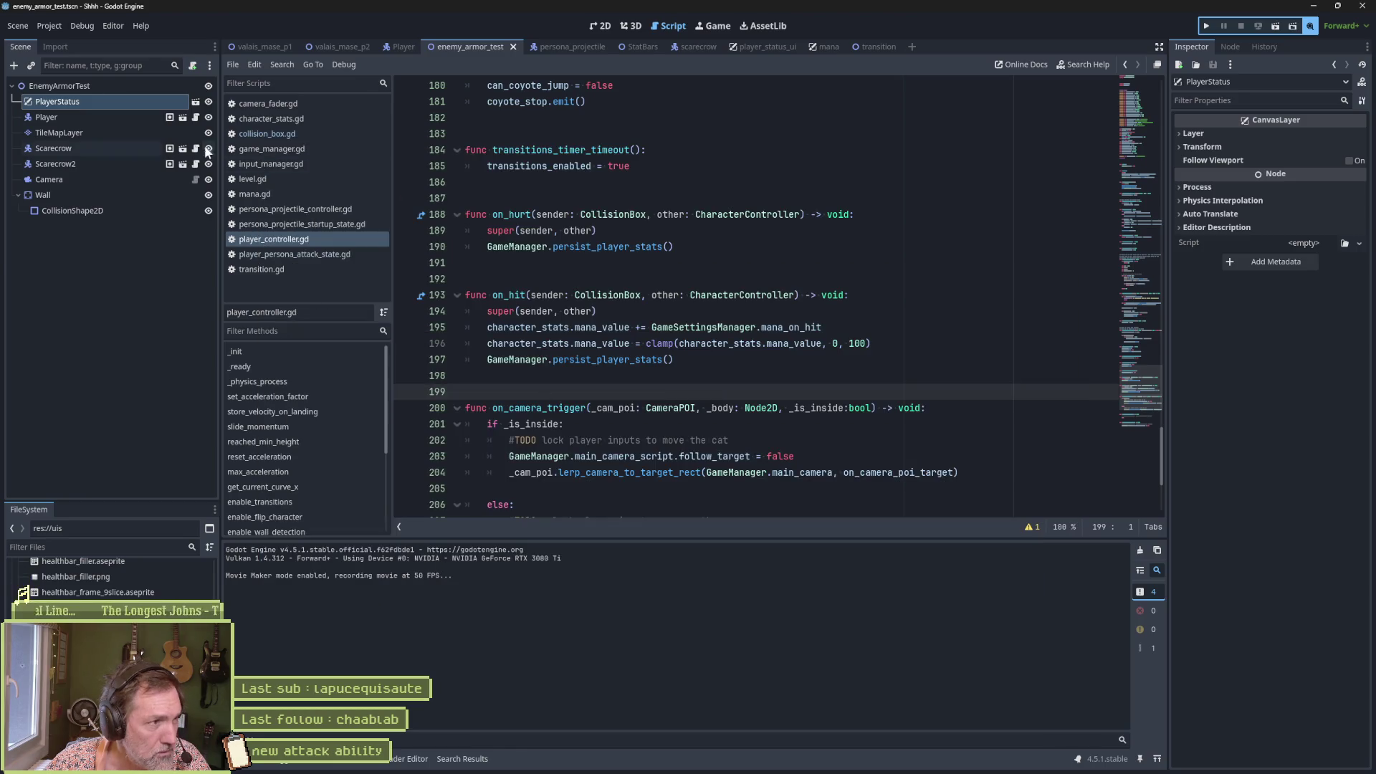
Step: Show the Player's cat_persona_attack animation in 2D view and preview it at about 0.33 s
{"action": "left_click", "coordinate": [403, 46]}
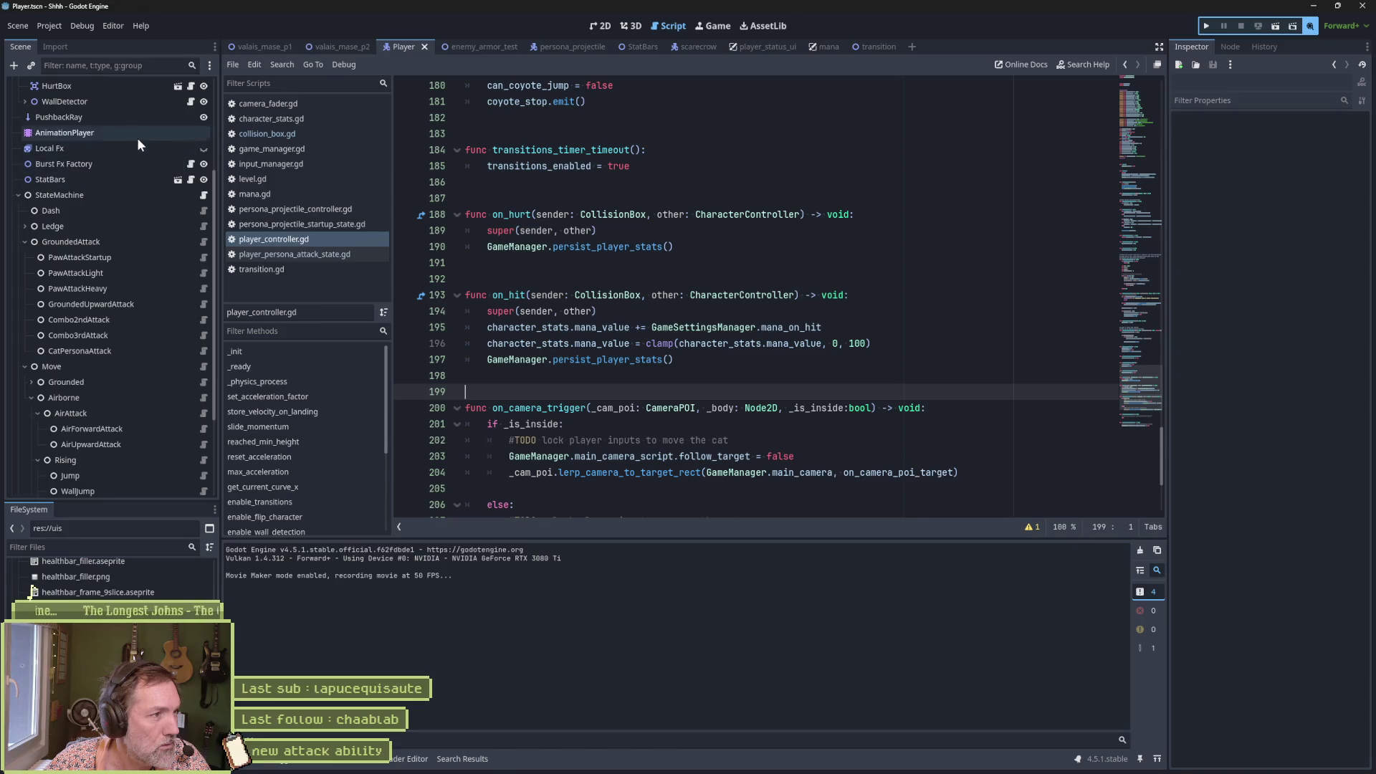
{"action": "left_click", "coordinate": [107, 133]}
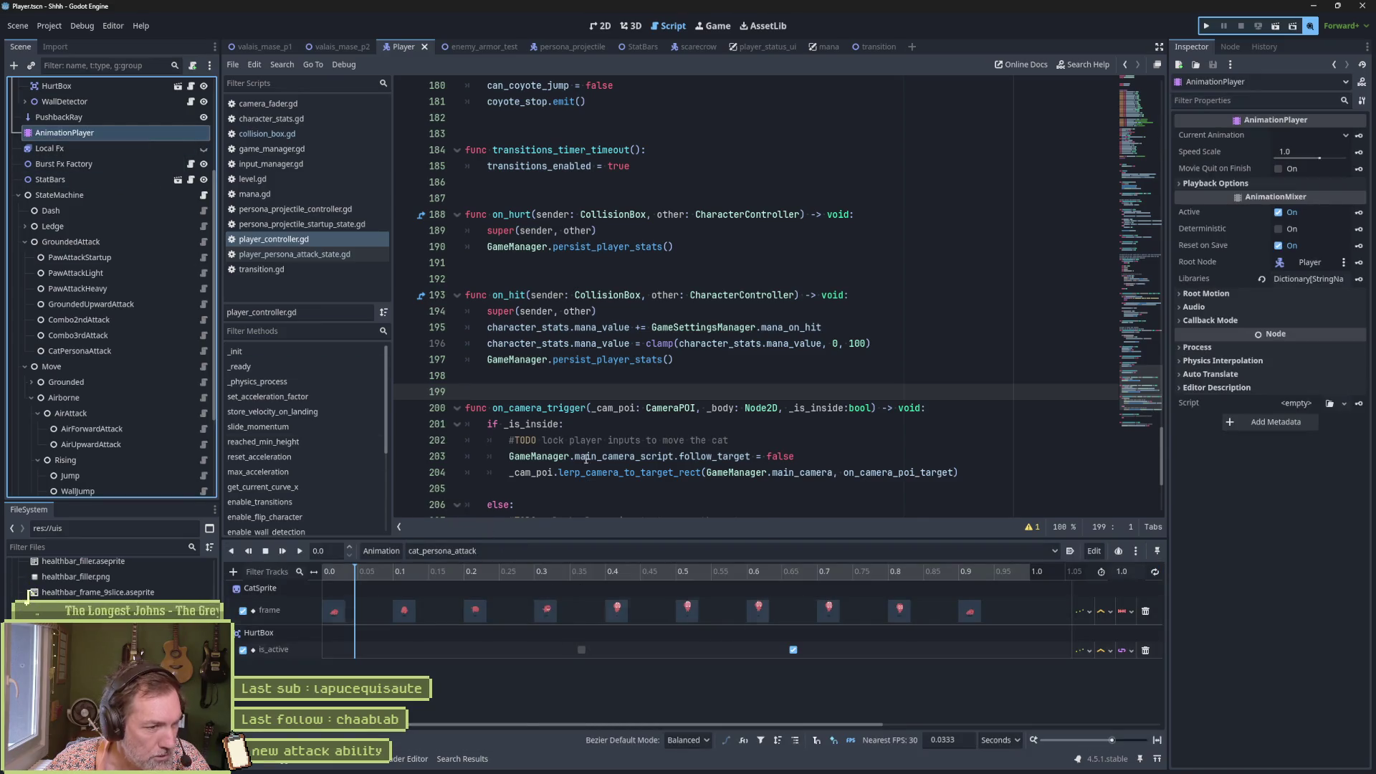
{"action": "left_click", "coordinate": [600, 26]}
{"action": "left_click", "coordinate": [434, 572]}
{"action": "left_click_drag", "start_coordinate": [440, 574], "coordinate": [589, 595]}
Step: Compare the clip's frames around the cloud effect, then preview the attack at 0.6706 s
{"action": "key", "text": "alt+Tab"}
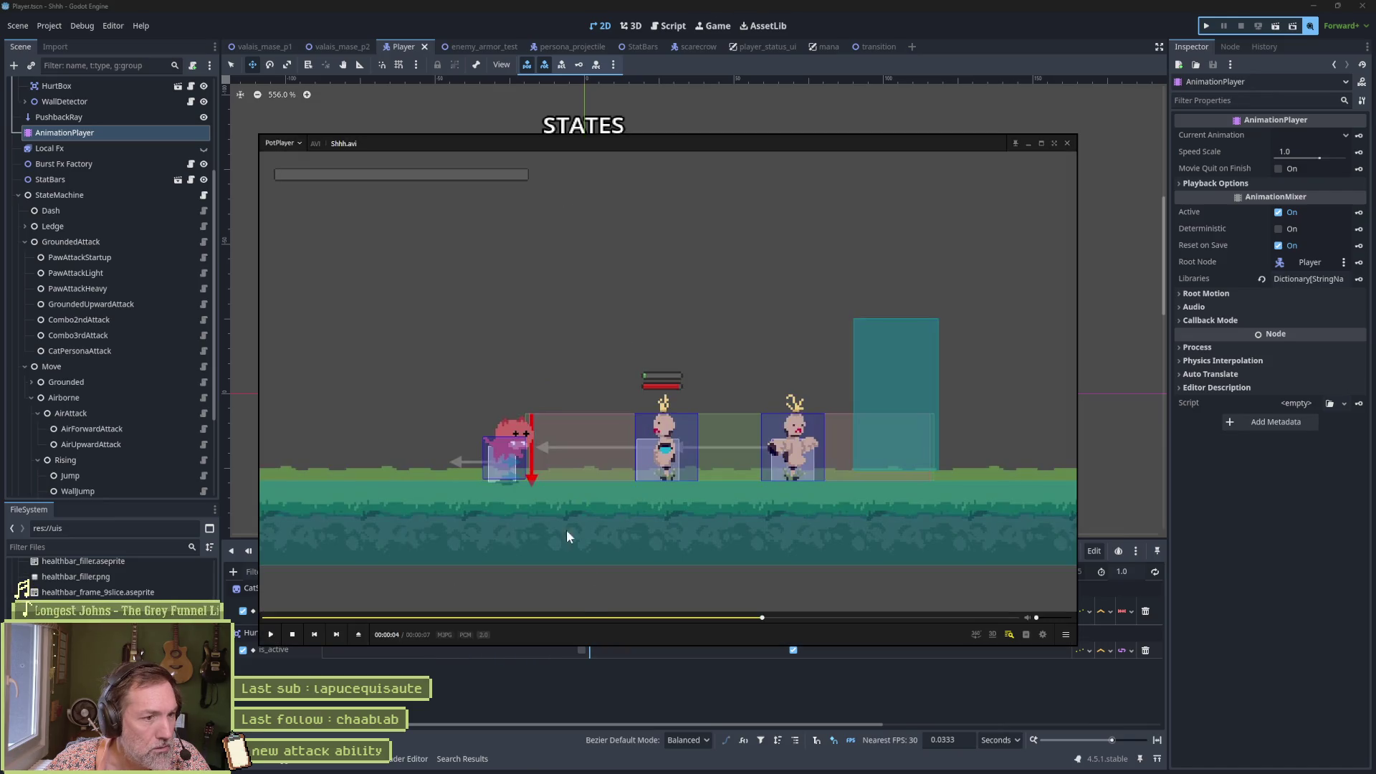
{"action": "key", "text": "f"}
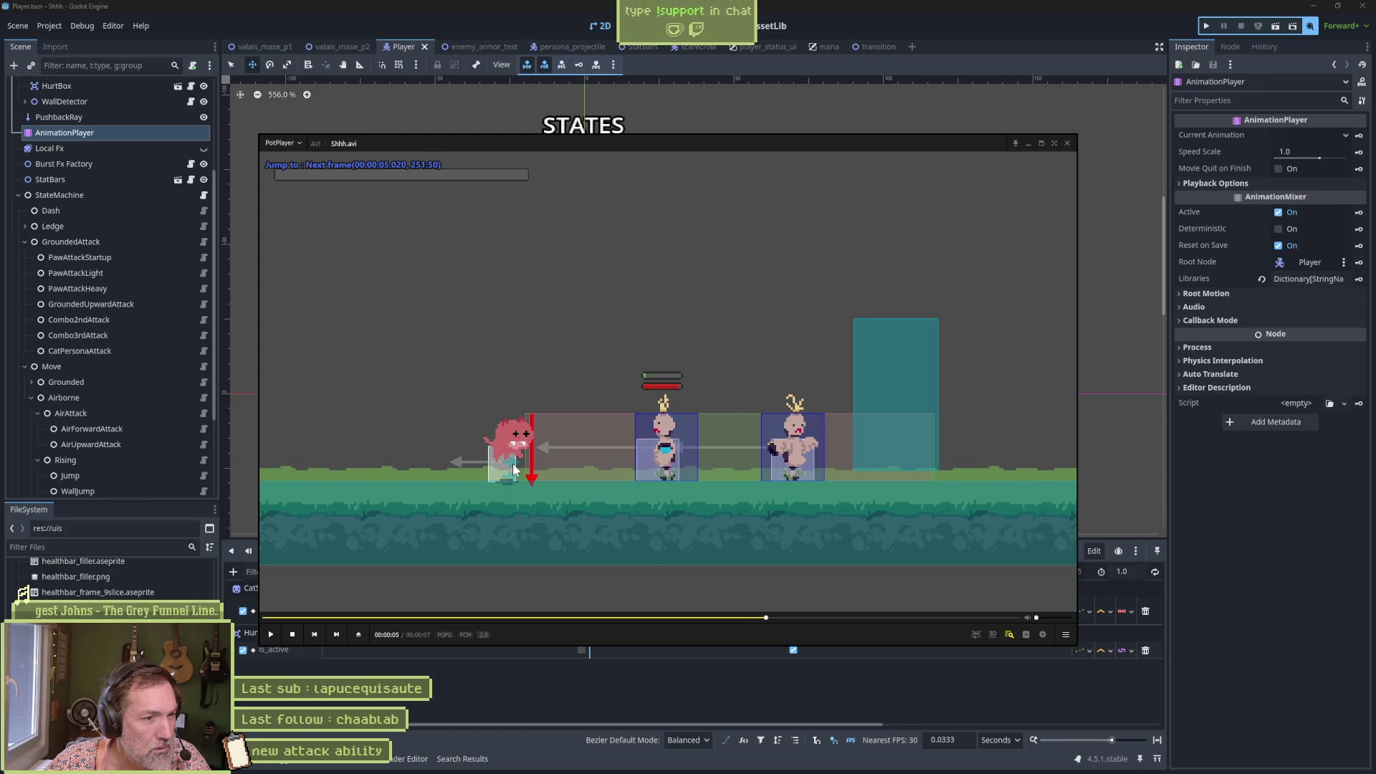
{"action": "key", "text": "f"}
{"action": "key", "text": "f"}
{"action": "key", "text": "f"}
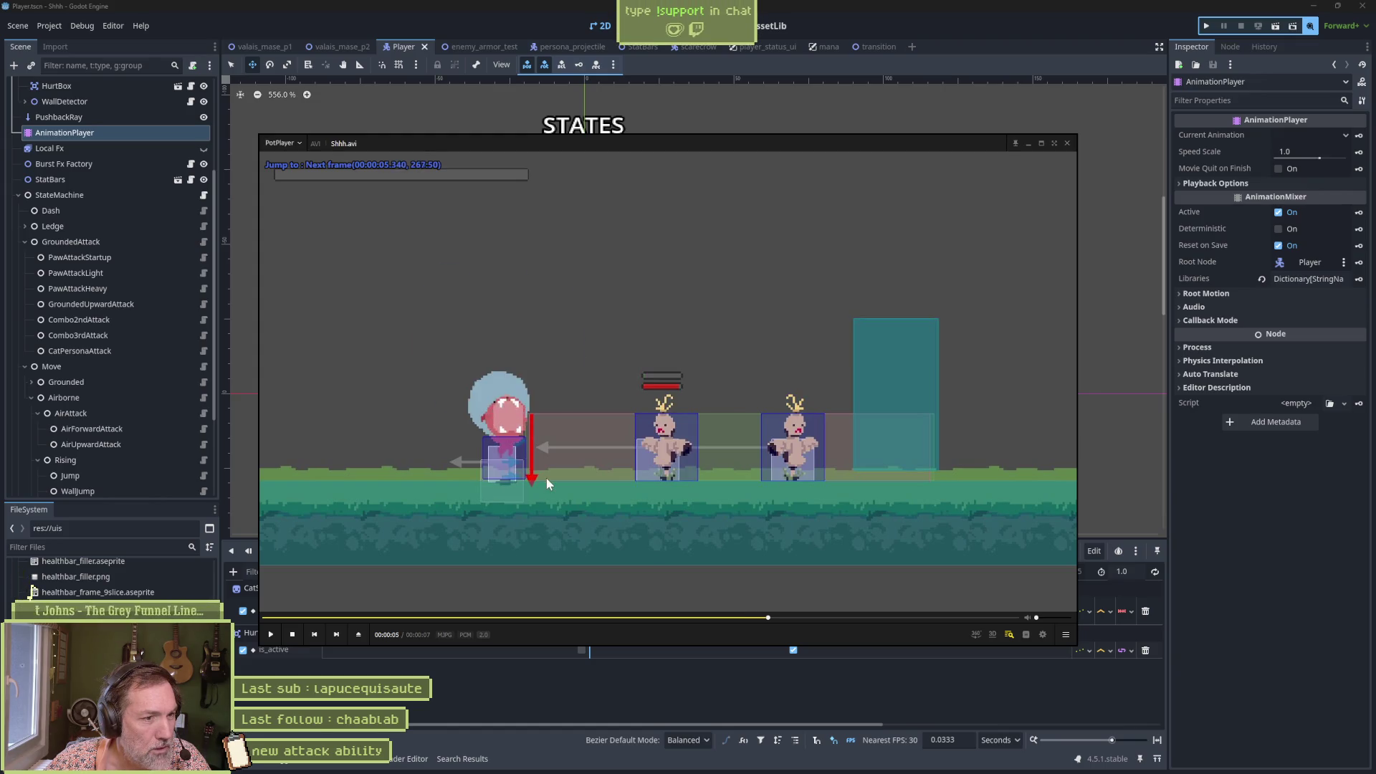
{"action": "key", "text": "d"}
{"action": "key", "text": "d"}
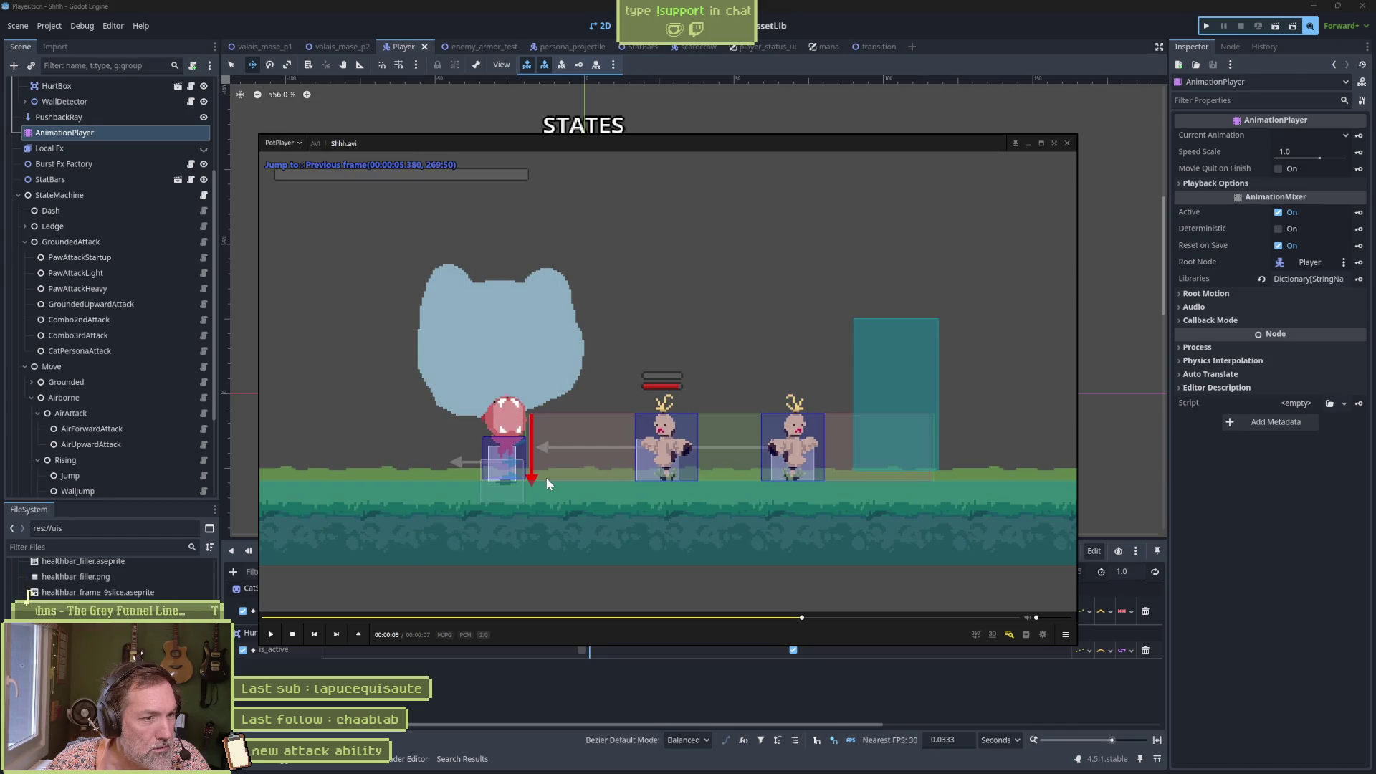
{"action": "key", "text": "d"}
{"action": "key", "text": "alt+Tab"}
{"action": "left_click_drag", "start_coordinate": [771, 577], "coordinate": [796, 574]}
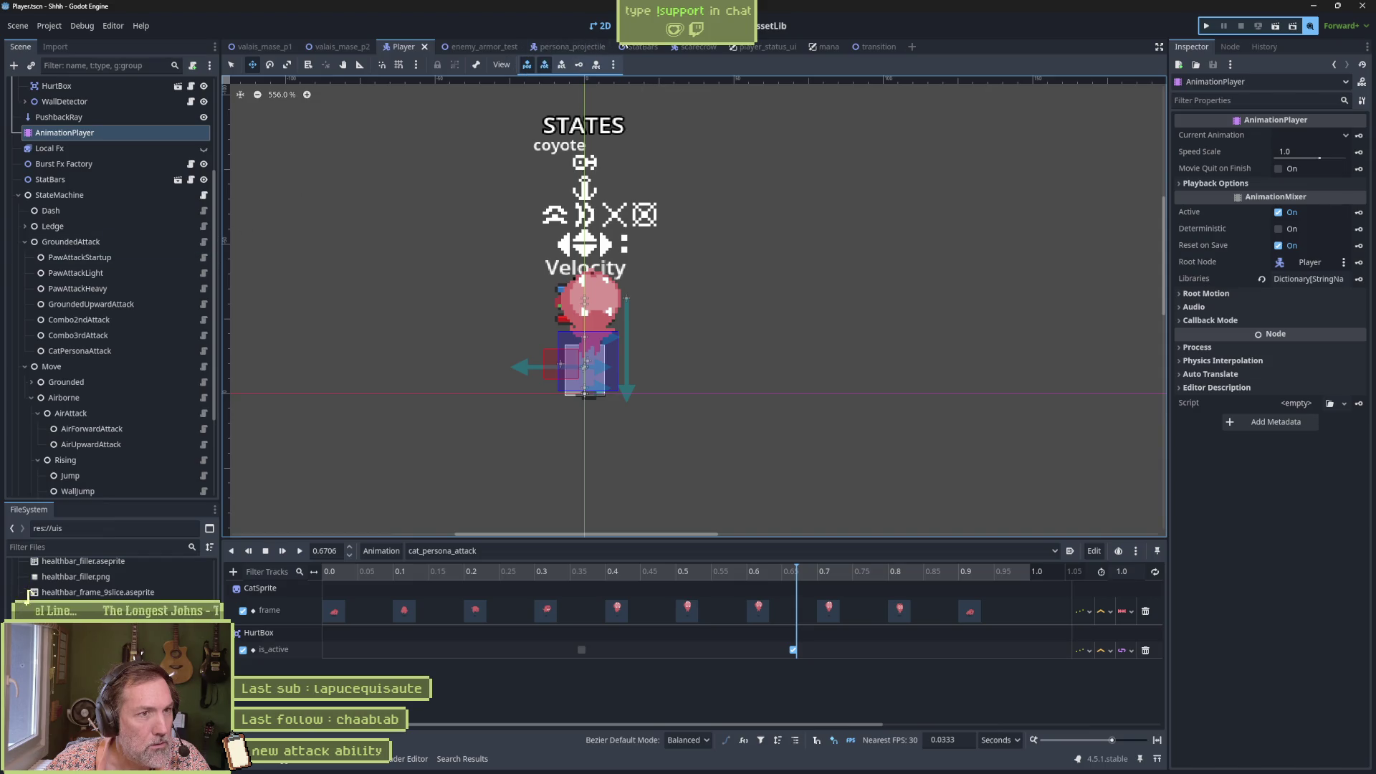
Step: Open player_persona_attack_state.gd and move the HurtBox is_active keys to 0.1 s and 0.9 s
{"action": "key", "text": "ctrl+F3"}
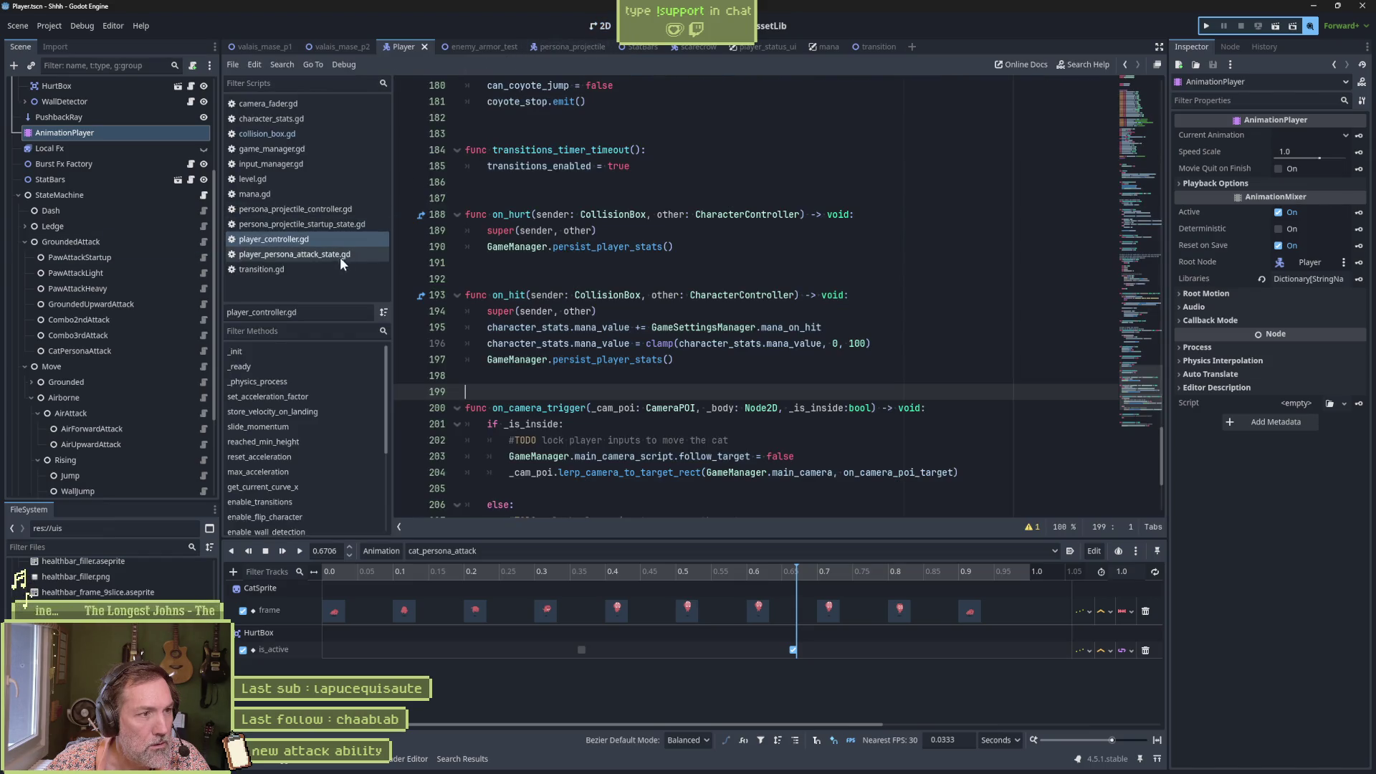
{"action": "left_click", "coordinate": [314, 256]}
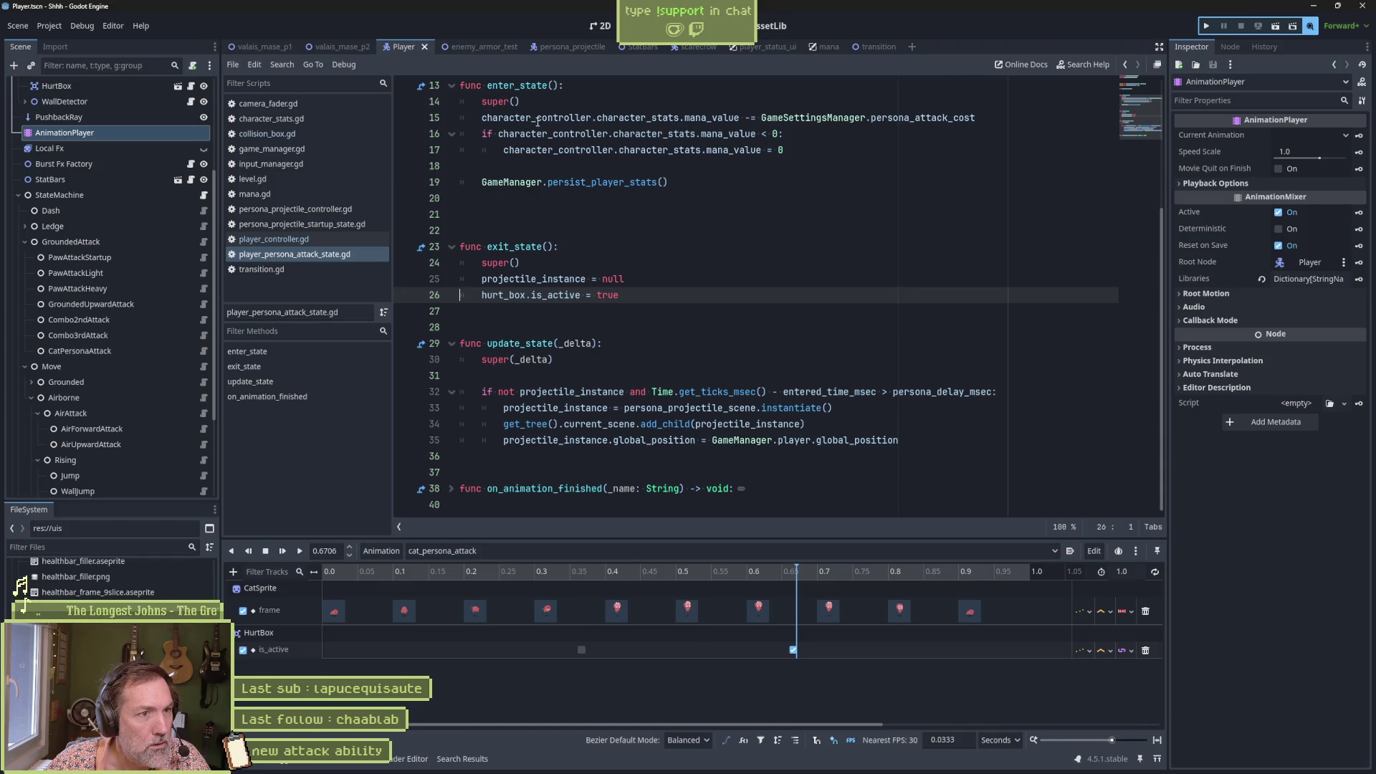
{"action": "left_click_drag", "start_coordinate": [670, 182], "coordinate": [710, 102]}
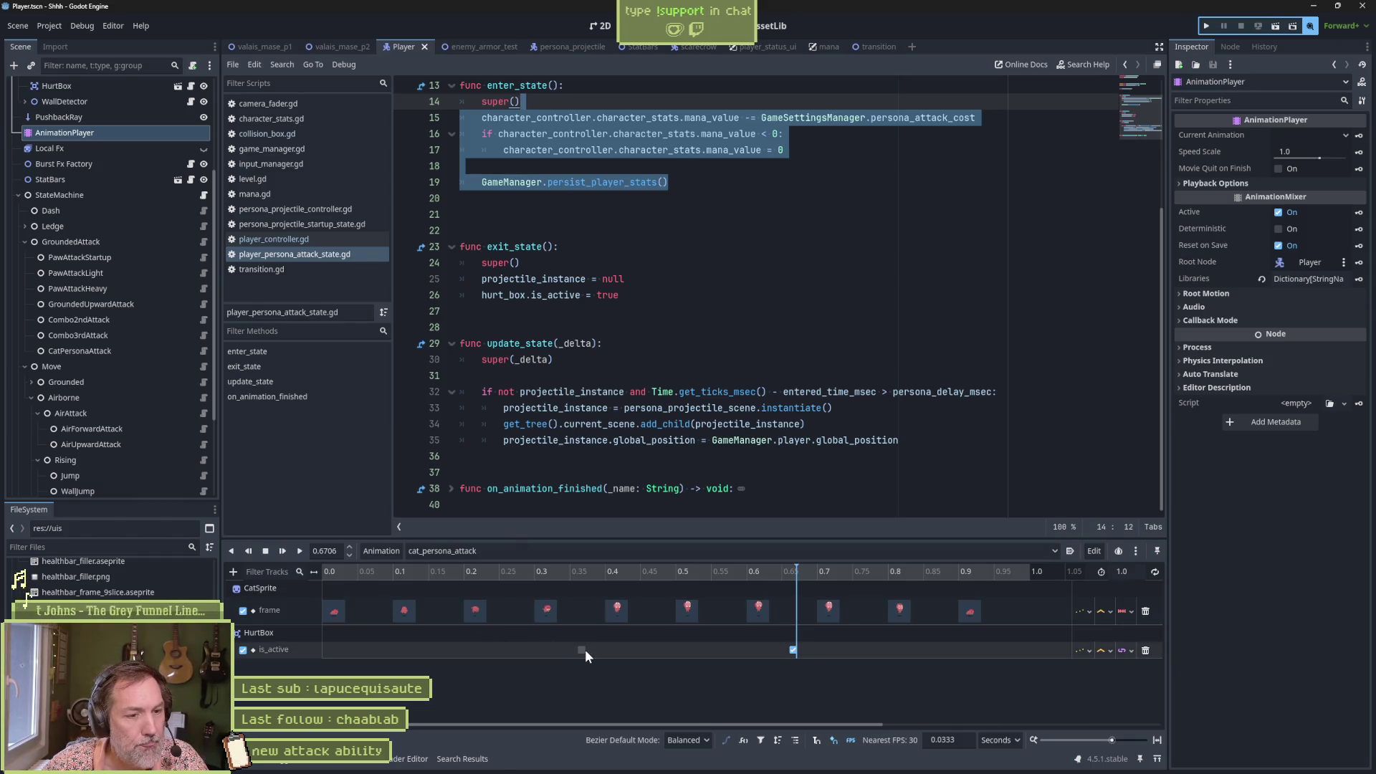
{"action": "mouse_move", "coordinate": [583, 648]}
{"action": "left_mouse_down"}
{"action": "mouse_move", "coordinate": [475, 665]}
{"action": "mouse_move", "coordinate": [393, 654]}
{"action": "left_mouse_up"}
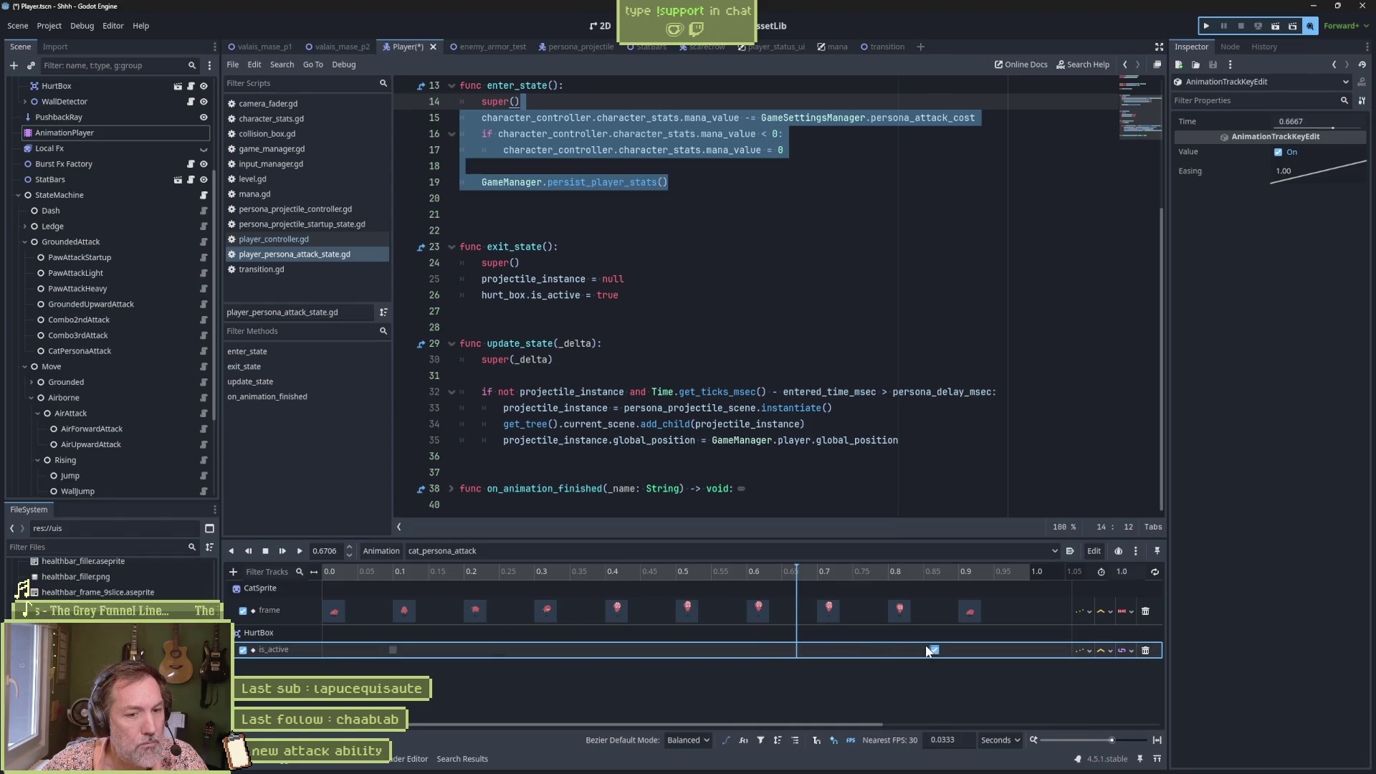
{"action": "left_click_drag", "start_coordinate": [996, 652], "coordinate": [959, 651]}
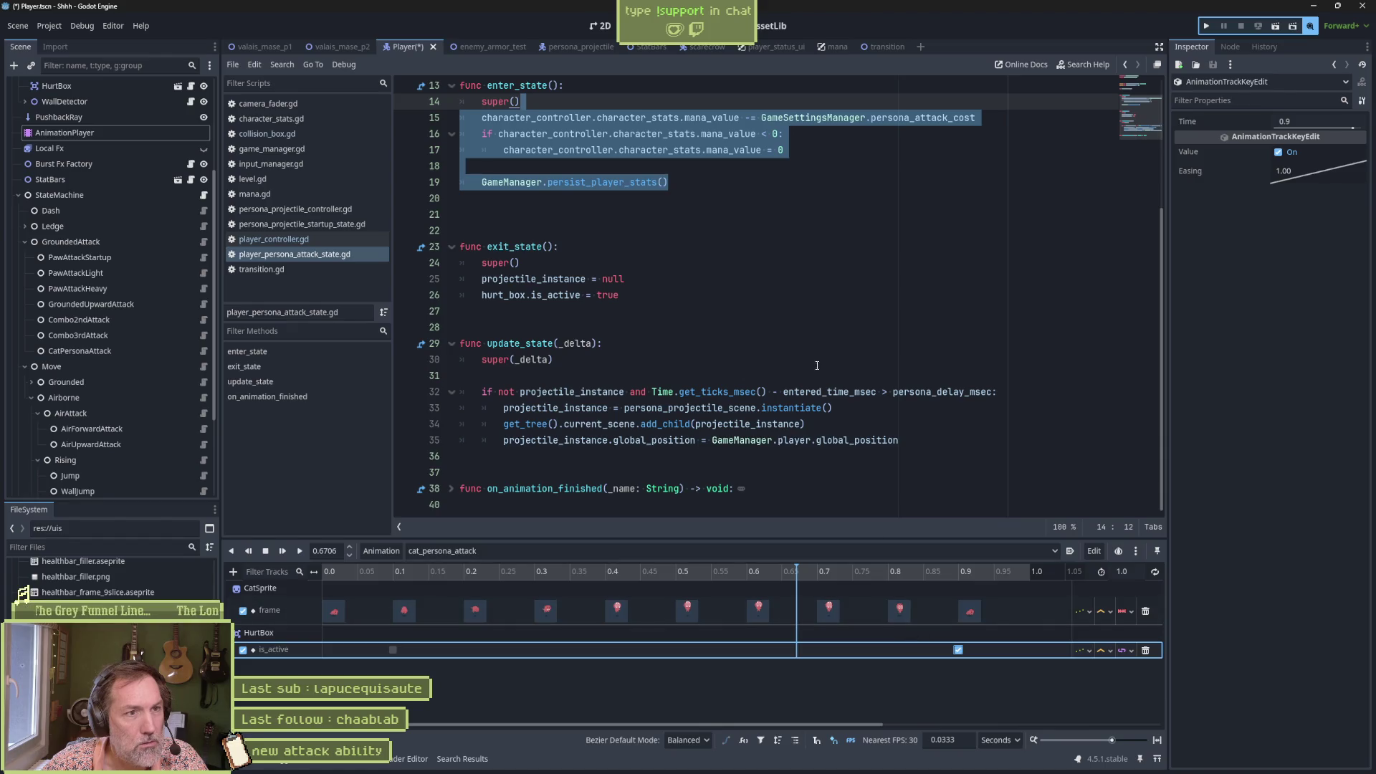
{"action": "left_click", "coordinate": [773, 250]}
Step: Save the Player scene and run enemy_armor_test
{"action": "key", "text": "ctrl+s"}
{"action": "left_click", "coordinate": [502, 48]}
{"action": "key", "text": "F6"}
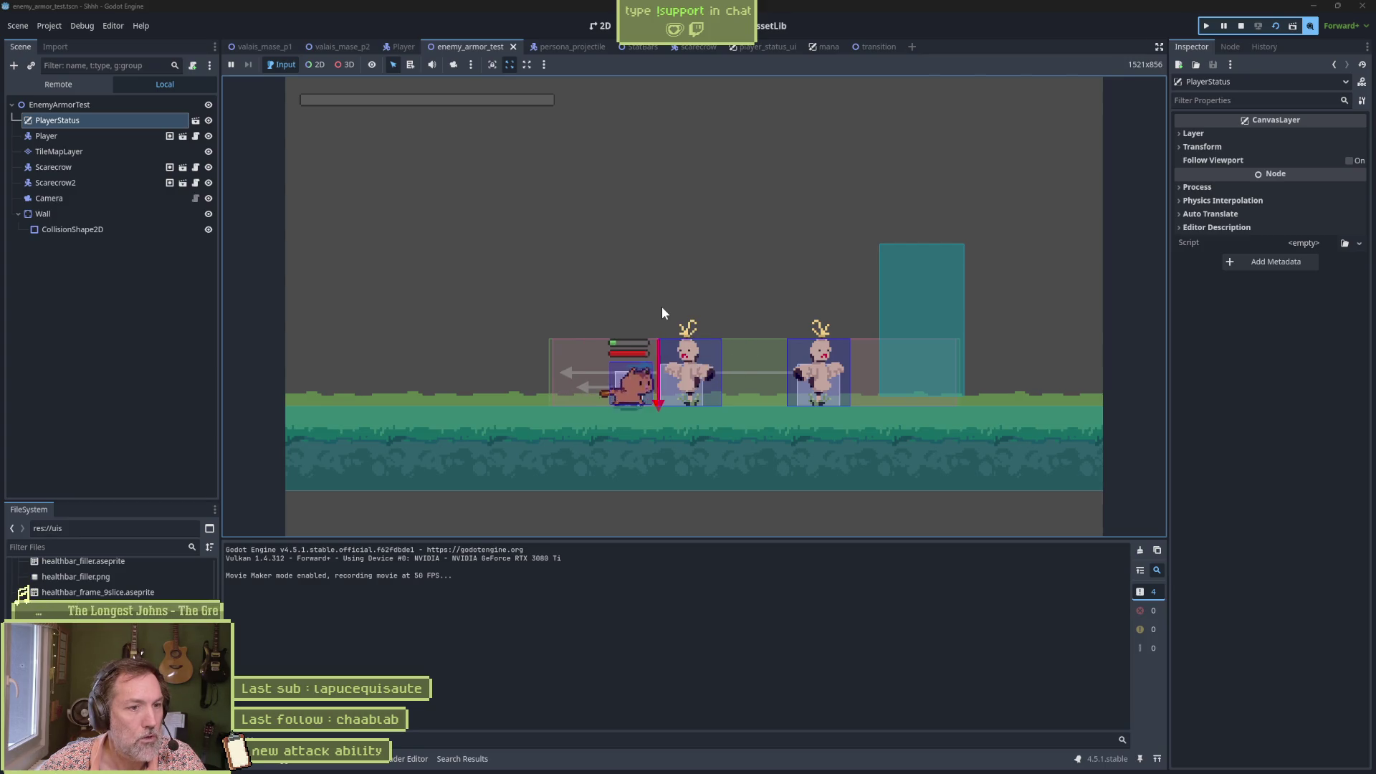
Step: Cast the cat persona attack in the running test, then open the recorded Shhh.avi clip
{"action": "key", "text": "e"}
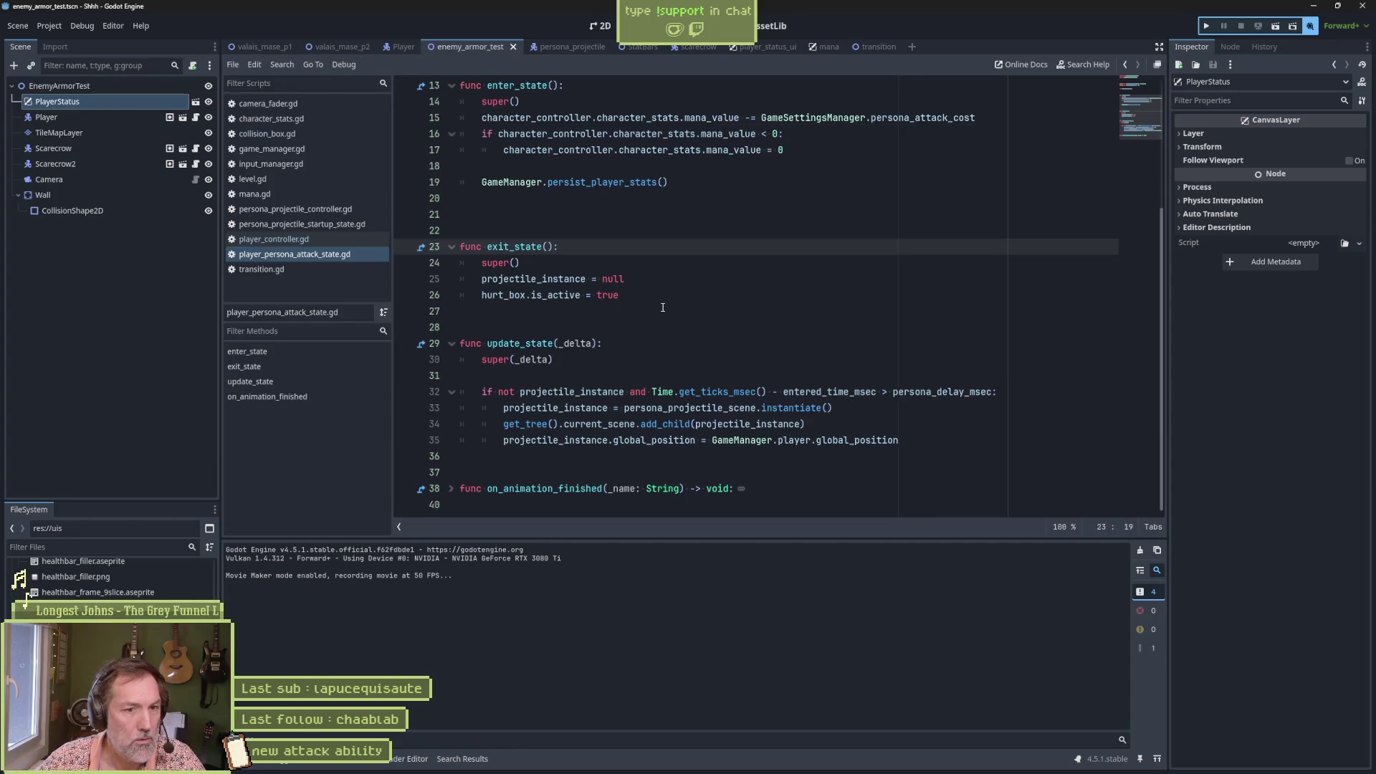
{"action": "left_click", "coordinate": [844, 760]}
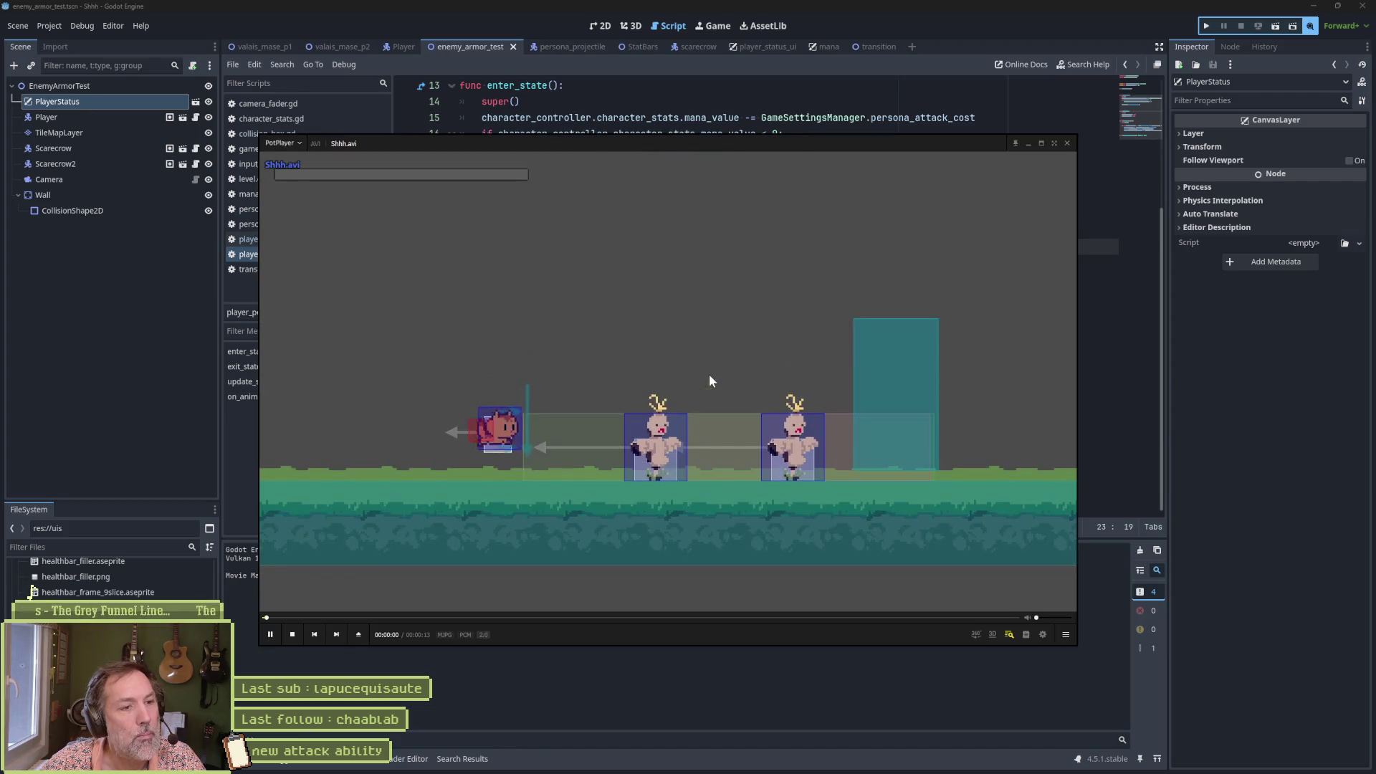
Step: Rewind the clip five seconds, pause, and step frame by frame around the first scarecrow hit
{"action": "key", "text": "Right"}
{"action": "key", "text": "Left"}
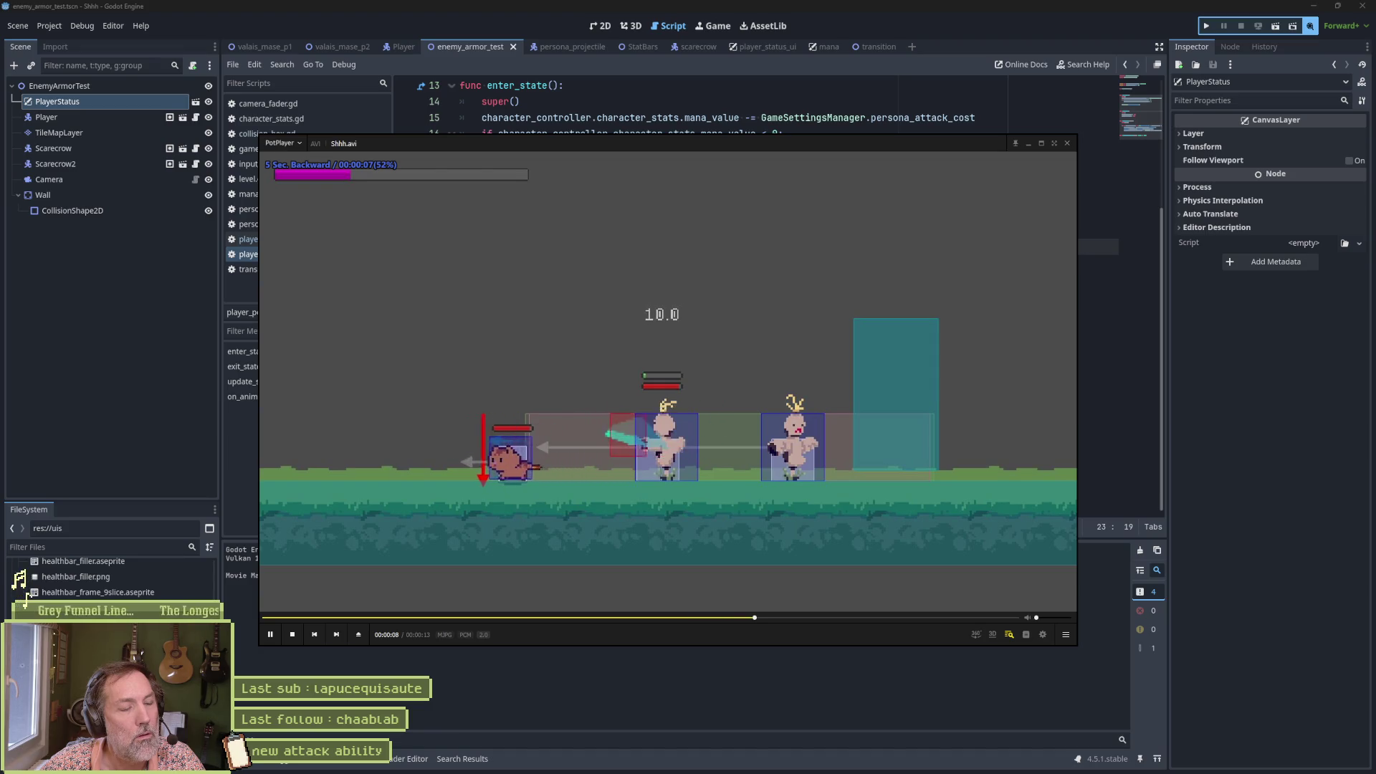
{"action": "key", "text": "space"}
{"action": "key", "text": "d"}
{"action": "key", "text": "d"}
{"action": "key", "text": "d"}
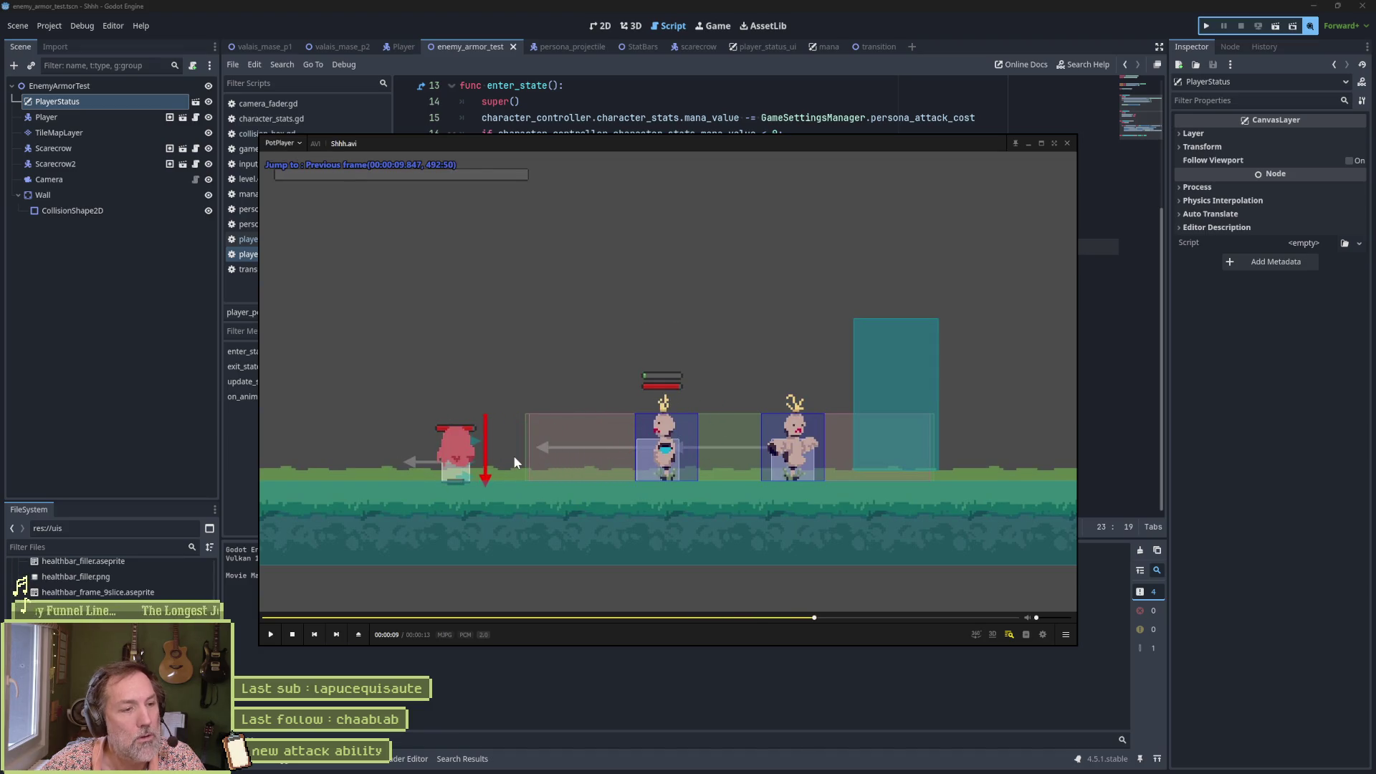
{"action": "key", "text": "d"}
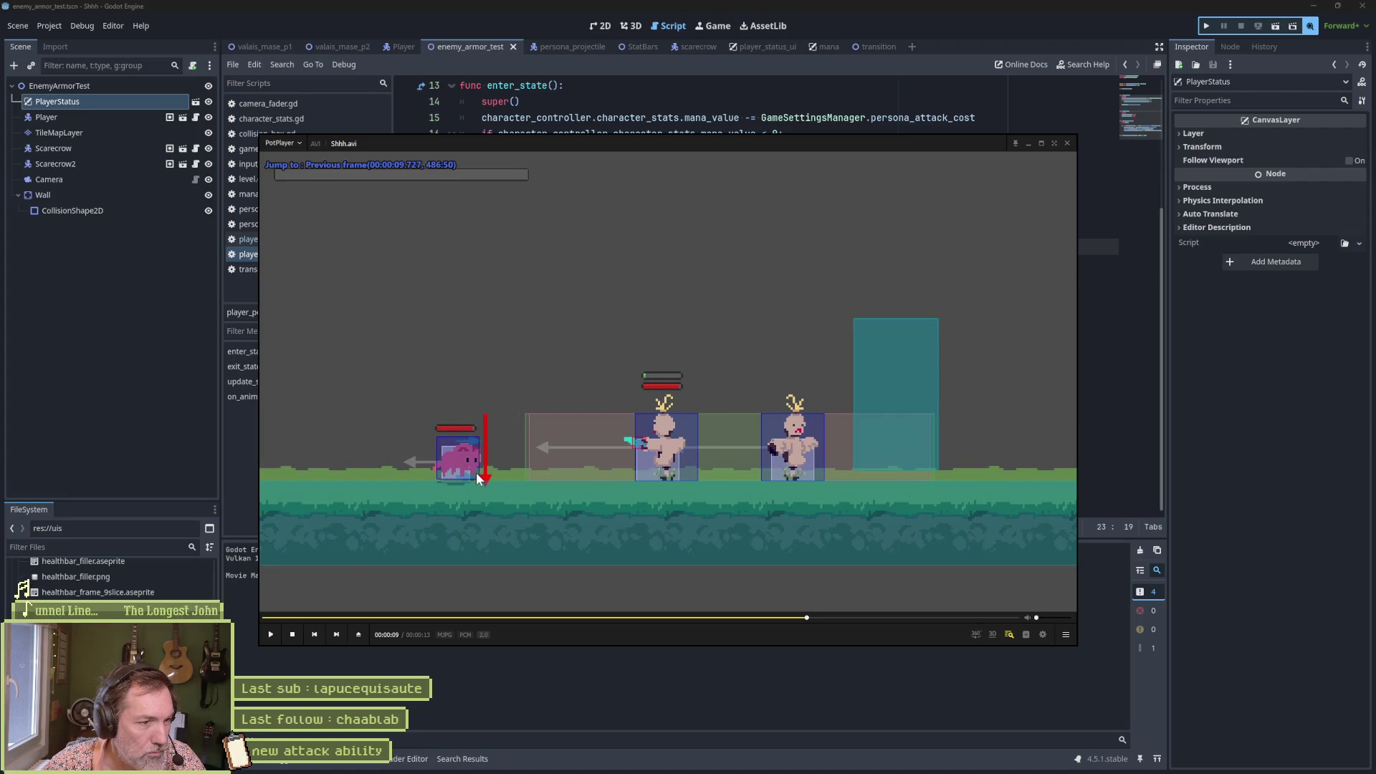
{"action": "key", "text": "f"}
{"action": "key", "text": "f"}
{"action": "key", "text": "f"}
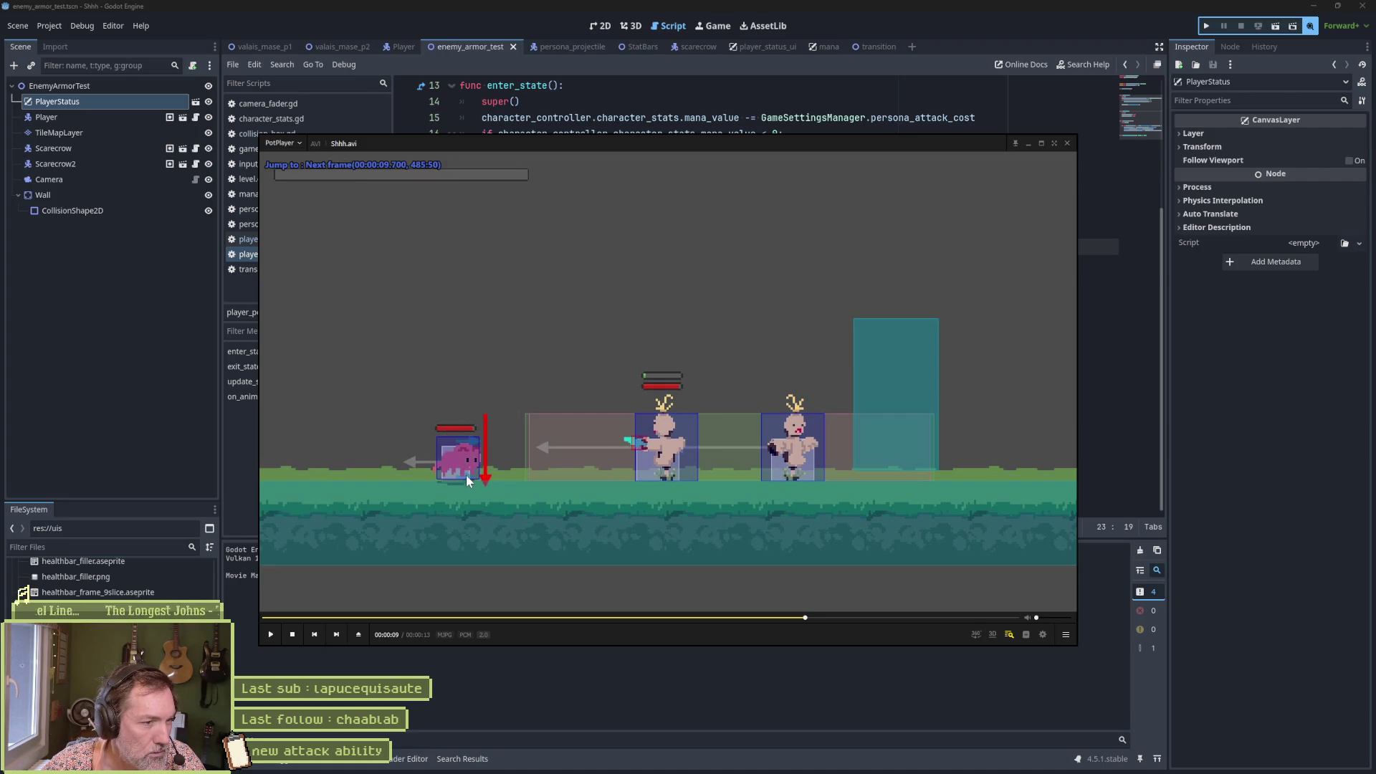
{"action": "key", "text": "f"}
{"action": "key", "text": "f"}
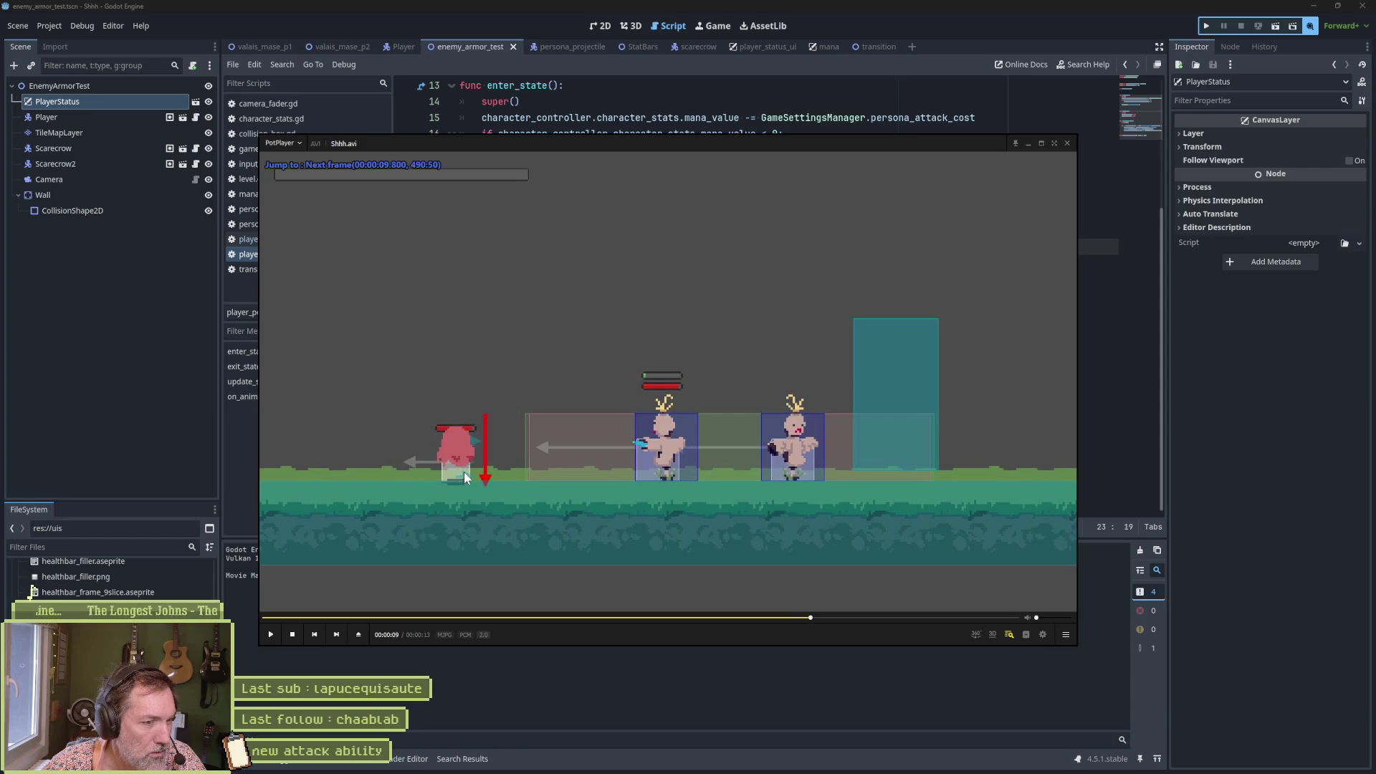
{"action": "left_click", "coordinate": [522, 715]}
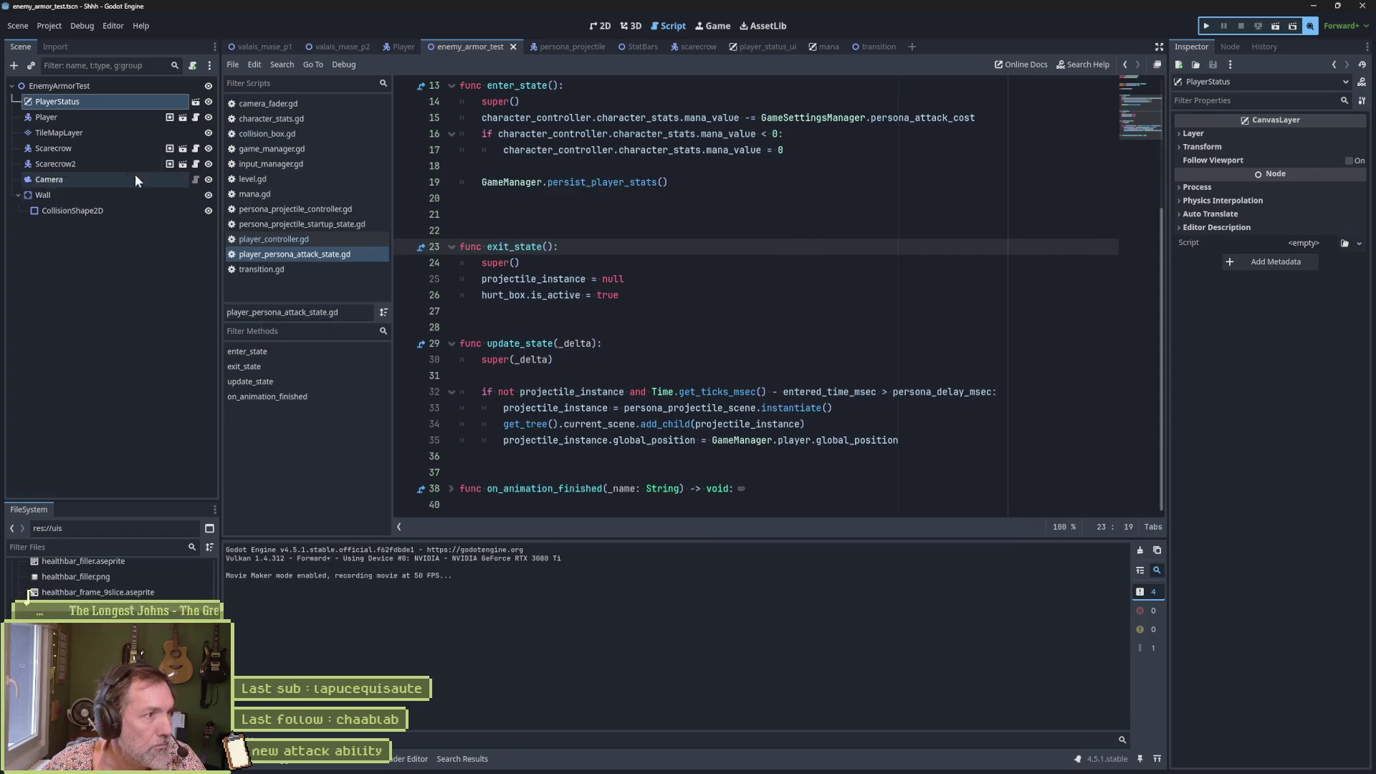
Step: Show cat_persona_attack in the Player's 2D view and scrub the preview around 0.1 s
{"action": "left_click", "coordinate": [399, 47]}
{"action": "left_click", "coordinate": [84, 135]}
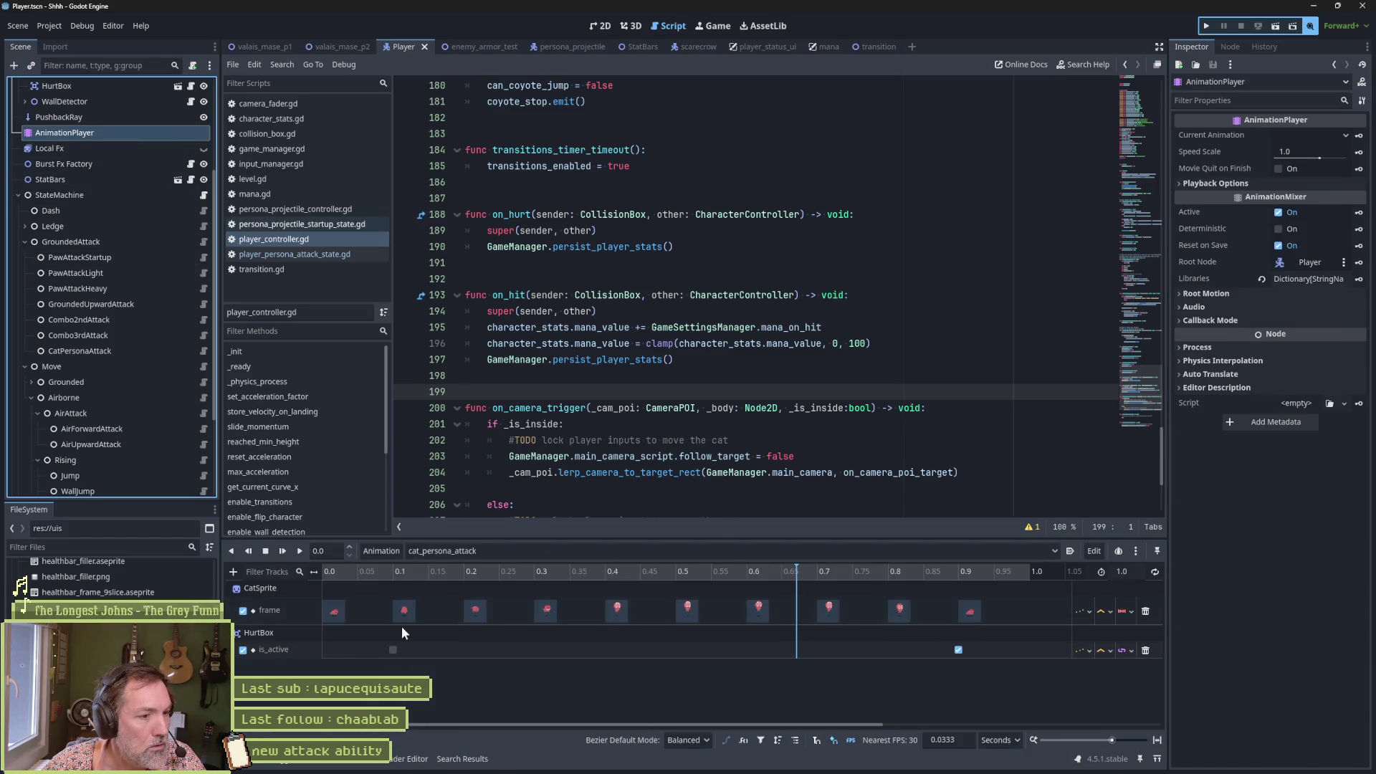
{"action": "left_click", "coordinate": [601, 30]}
{"action": "left_click", "coordinate": [393, 572]}
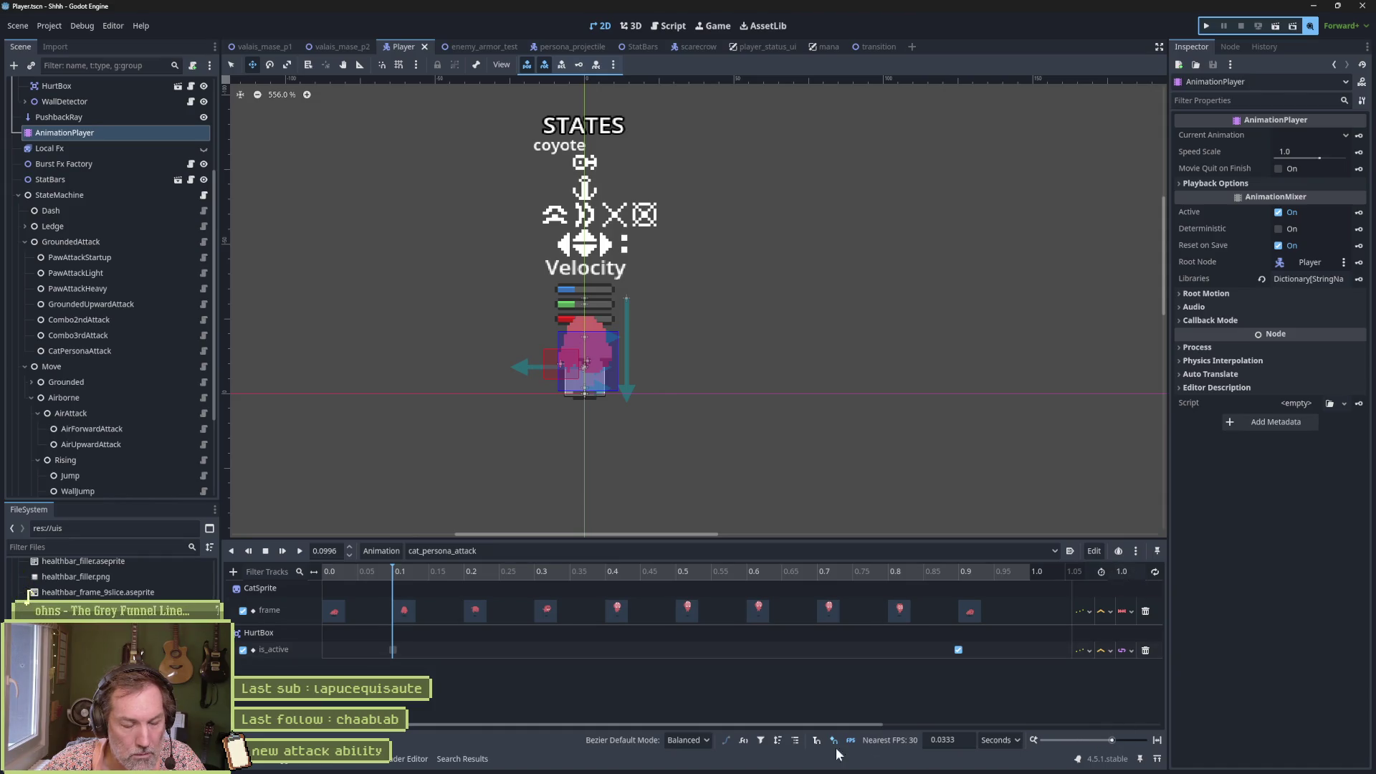
{"action": "mouse_move", "coordinate": [391, 573]}
{"action": "left_mouse_down"}
{"action": "mouse_move", "coordinate": [440, 574]}
{"action": "mouse_move", "coordinate": [394, 579]}
{"action": "left_mouse_up"}
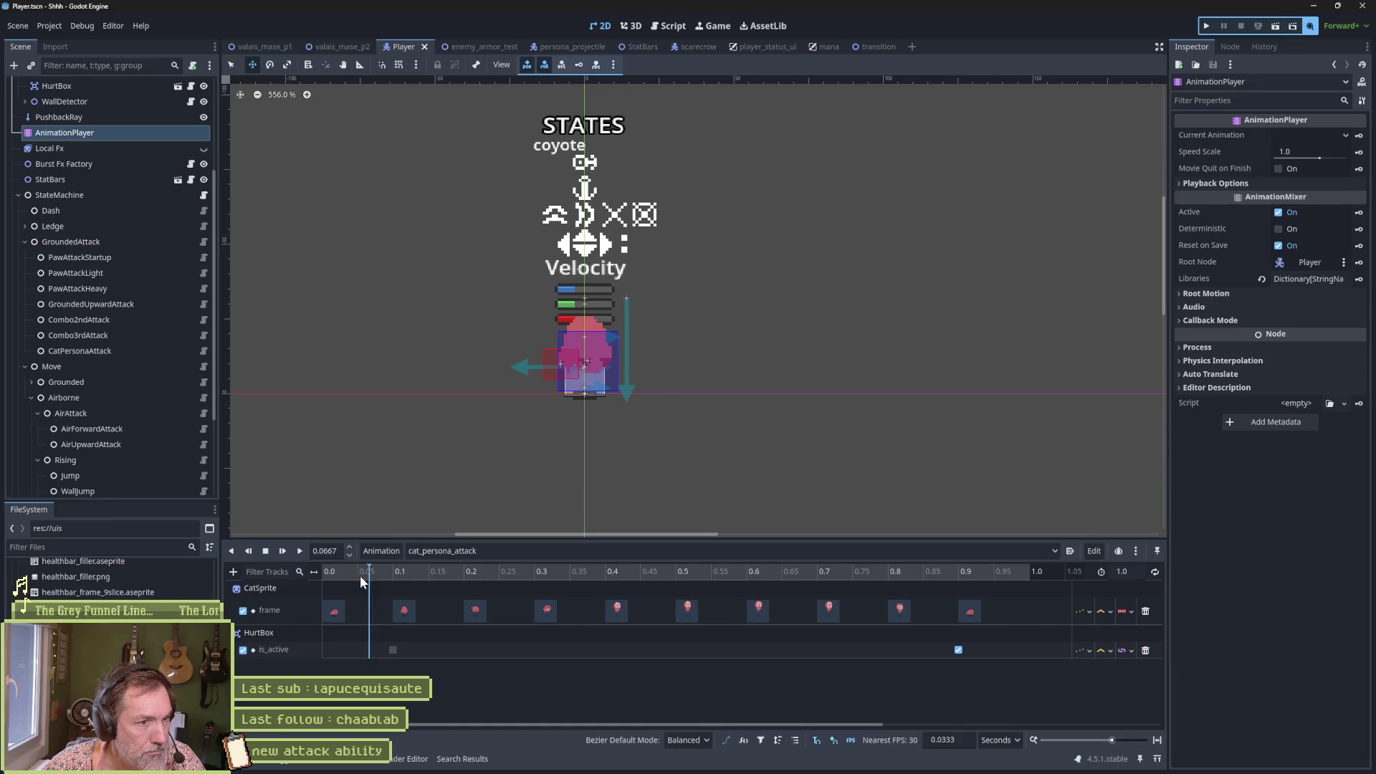
{"action": "left_click", "coordinate": [334, 572]}
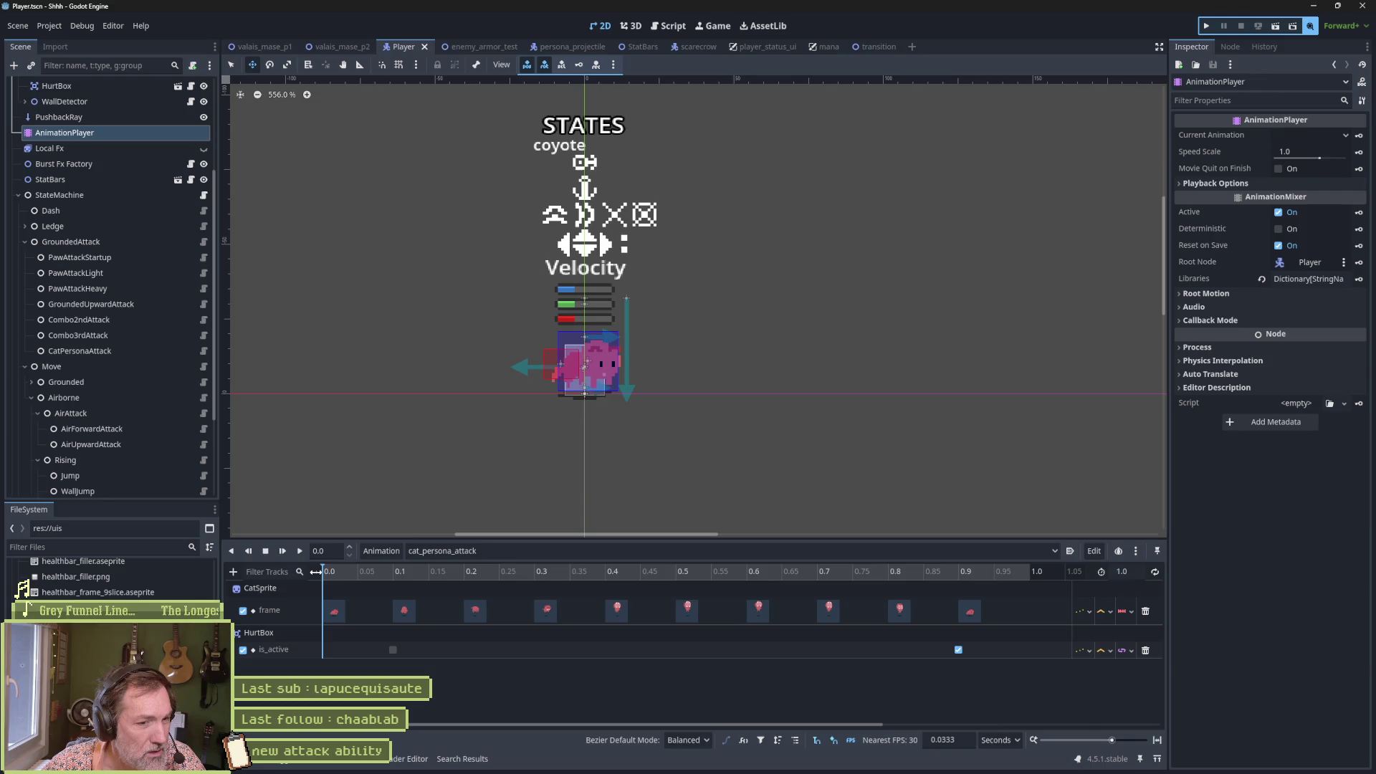
Step: Move the first HurtBox is_active key to 0.0 s and run enemy_armor_test
{"action": "left_click_drag", "start_coordinate": [394, 650], "coordinate": [333, 651]}
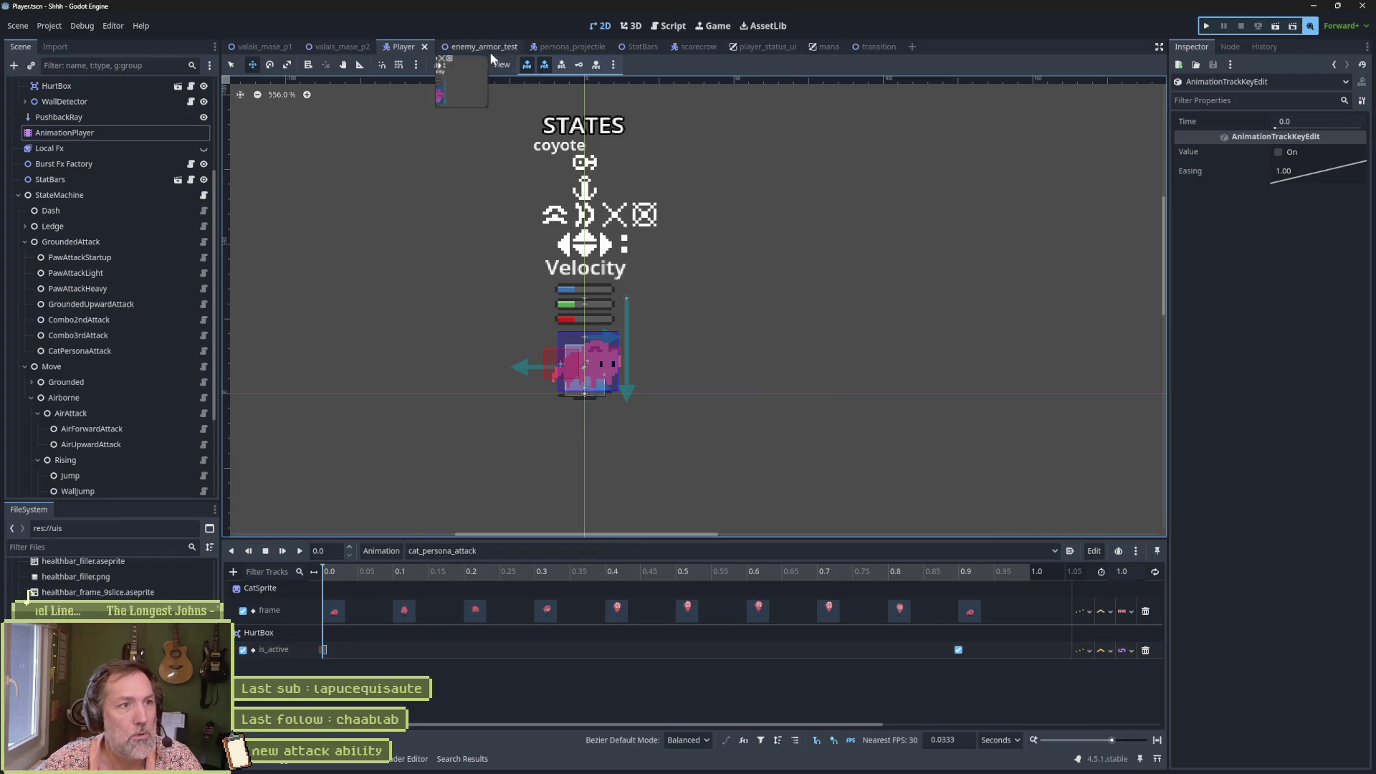
{"action": "left_click", "coordinate": [490, 48]}
{"action": "key", "text": "F6"}
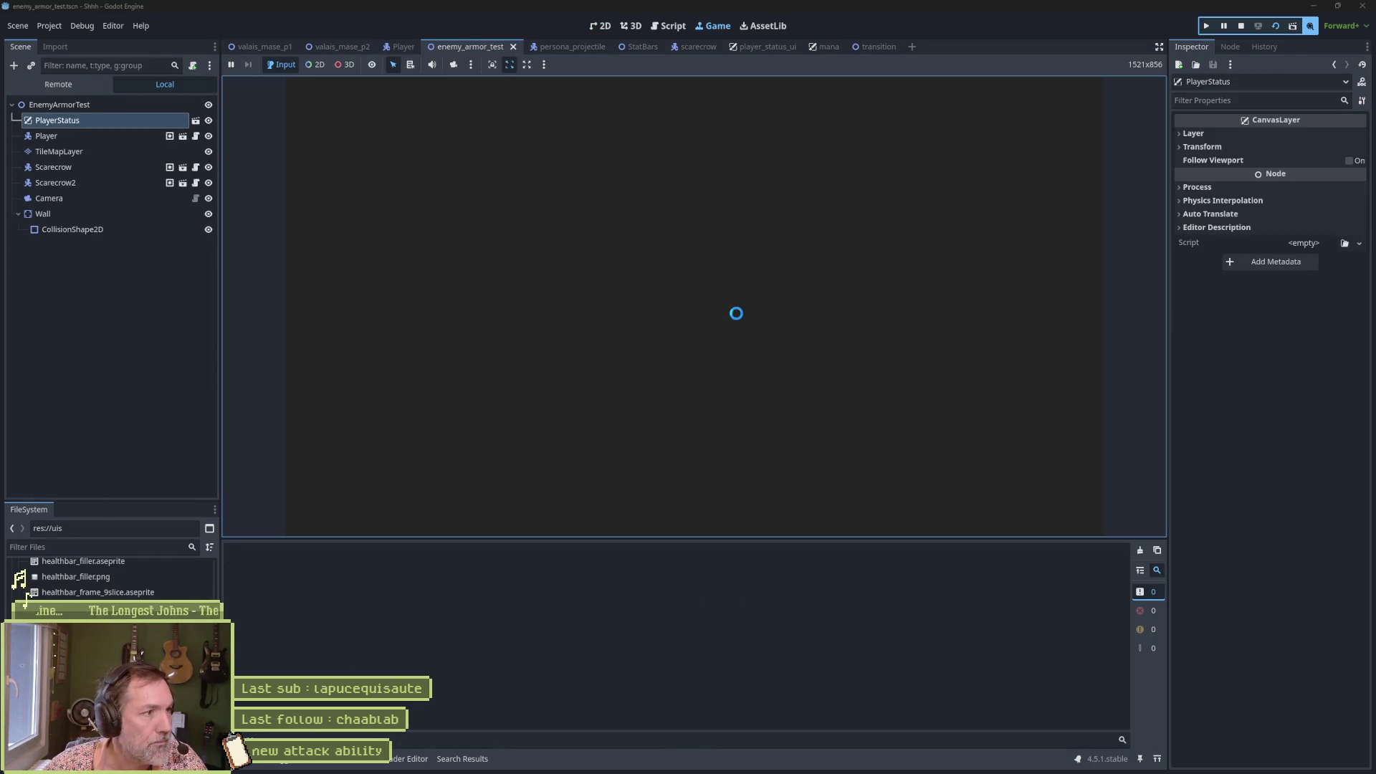
Step: Dash into the first scarecrow, cast the cat persona attack, then stop the game
{"action": "key", "text": "x"}
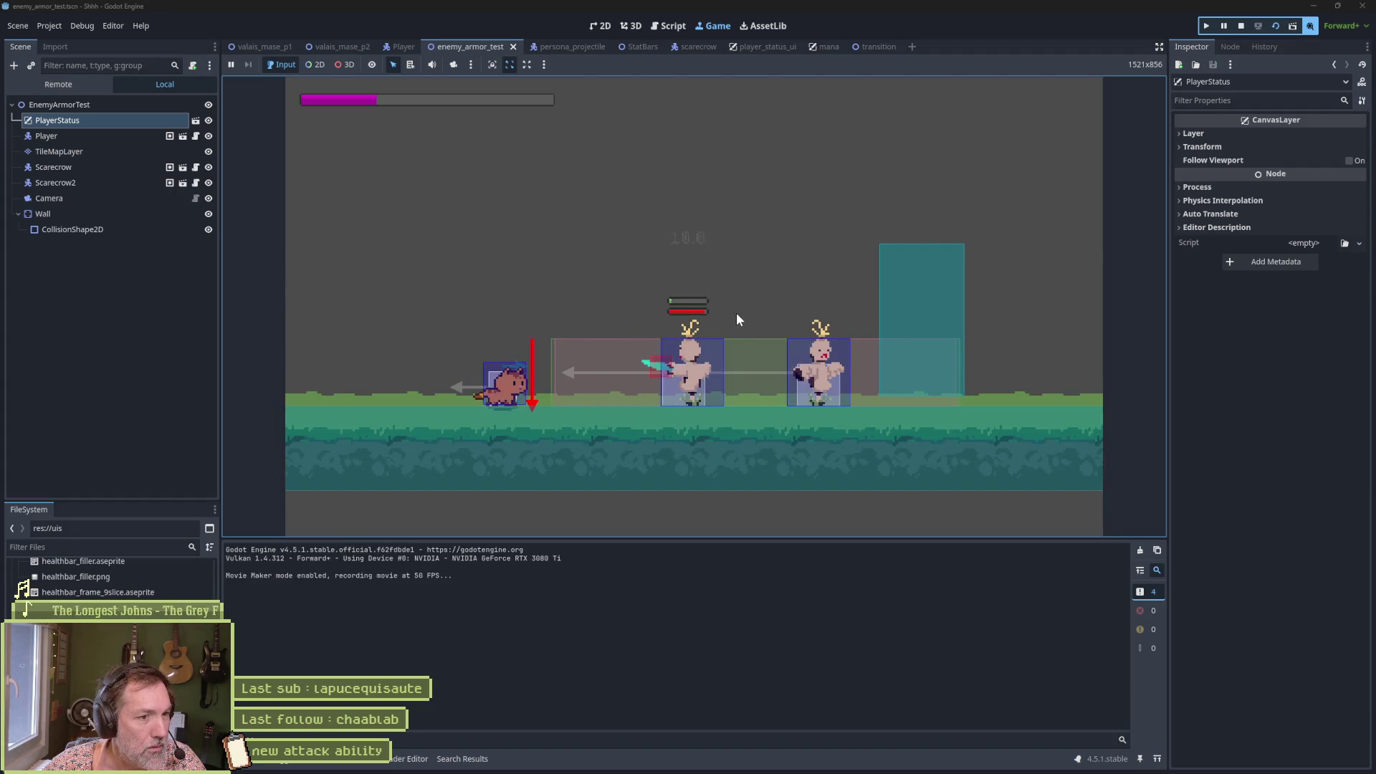
{"action": "key", "text": "c"}
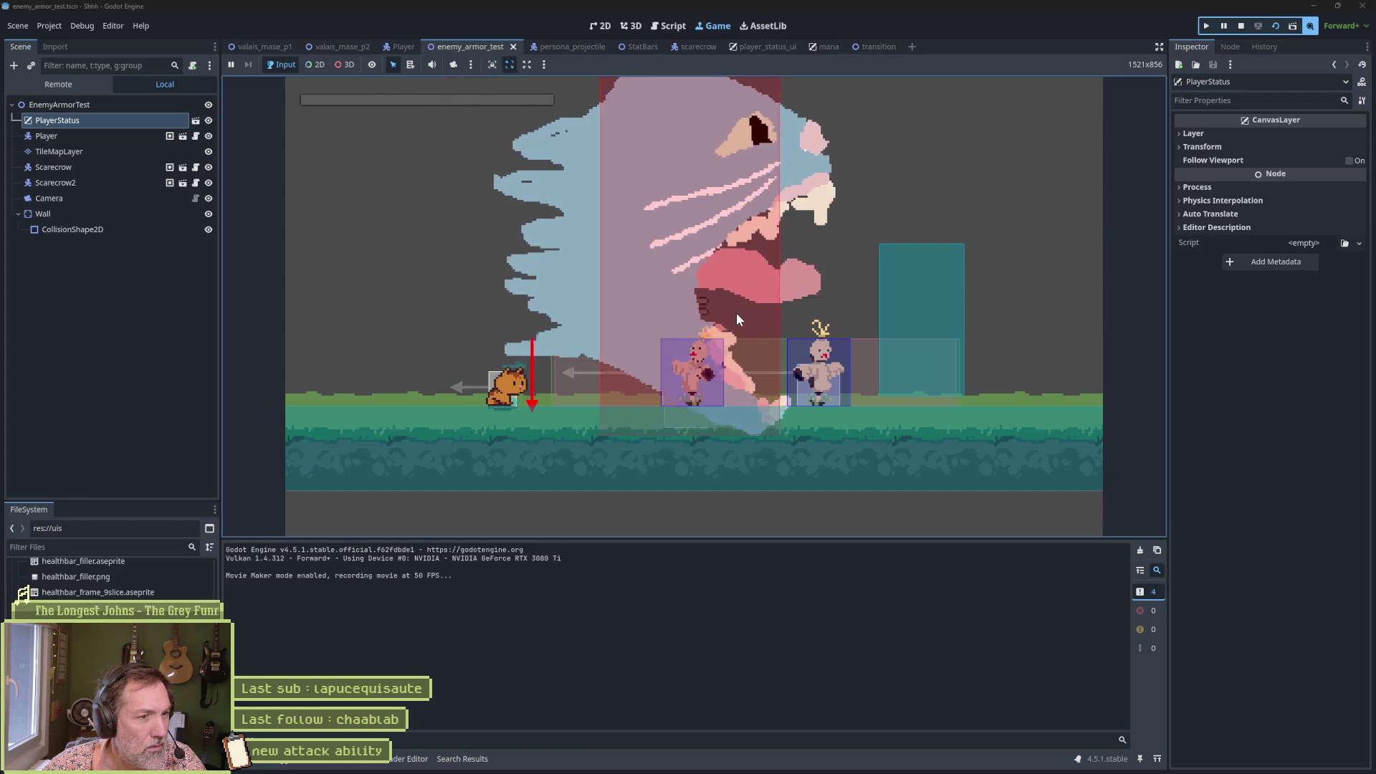
{"action": "key", "text": "F8"}
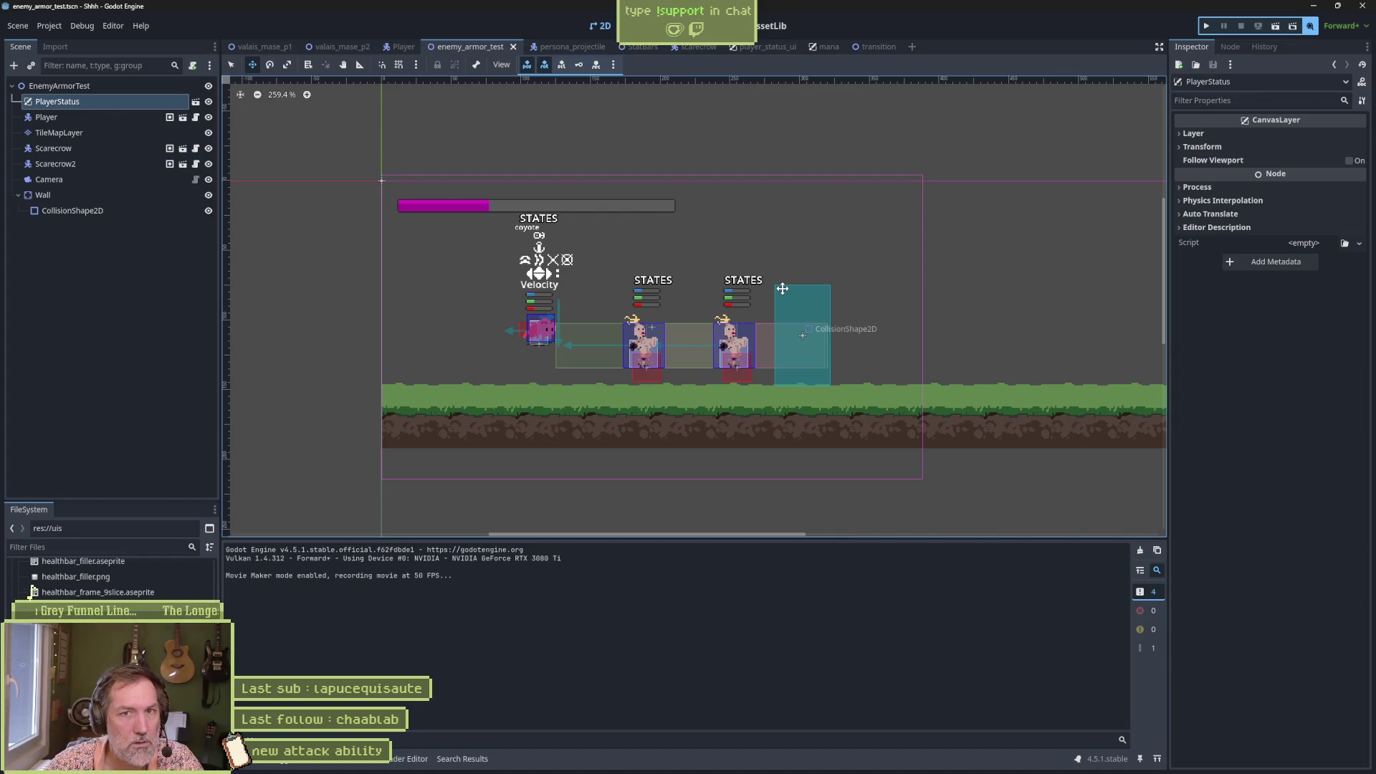
Step: Bring up the newly recorded Shhh.avi gameplay clip in PotPlayer
{"action": "mouse_move", "coordinate": [848, 770]}
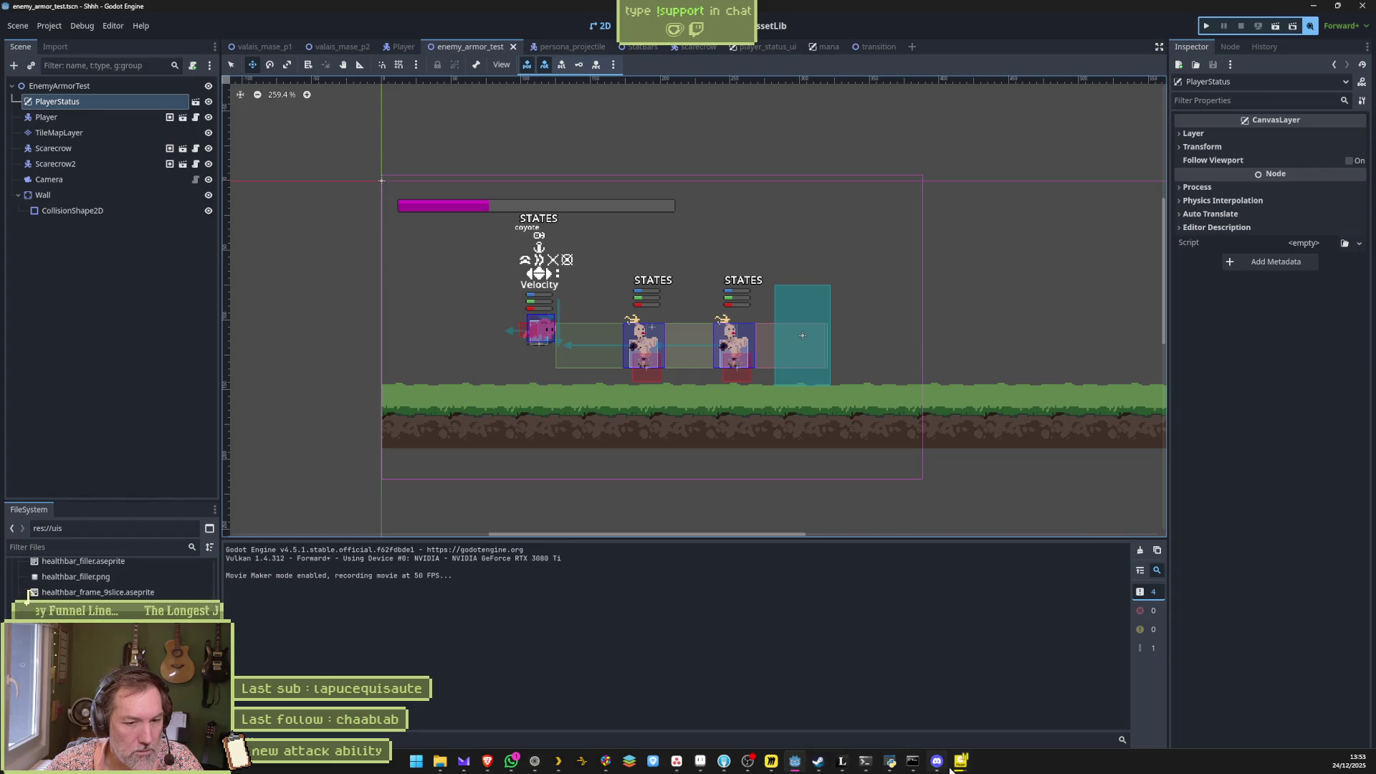
{"action": "mouse_move", "coordinate": [771, 771]}
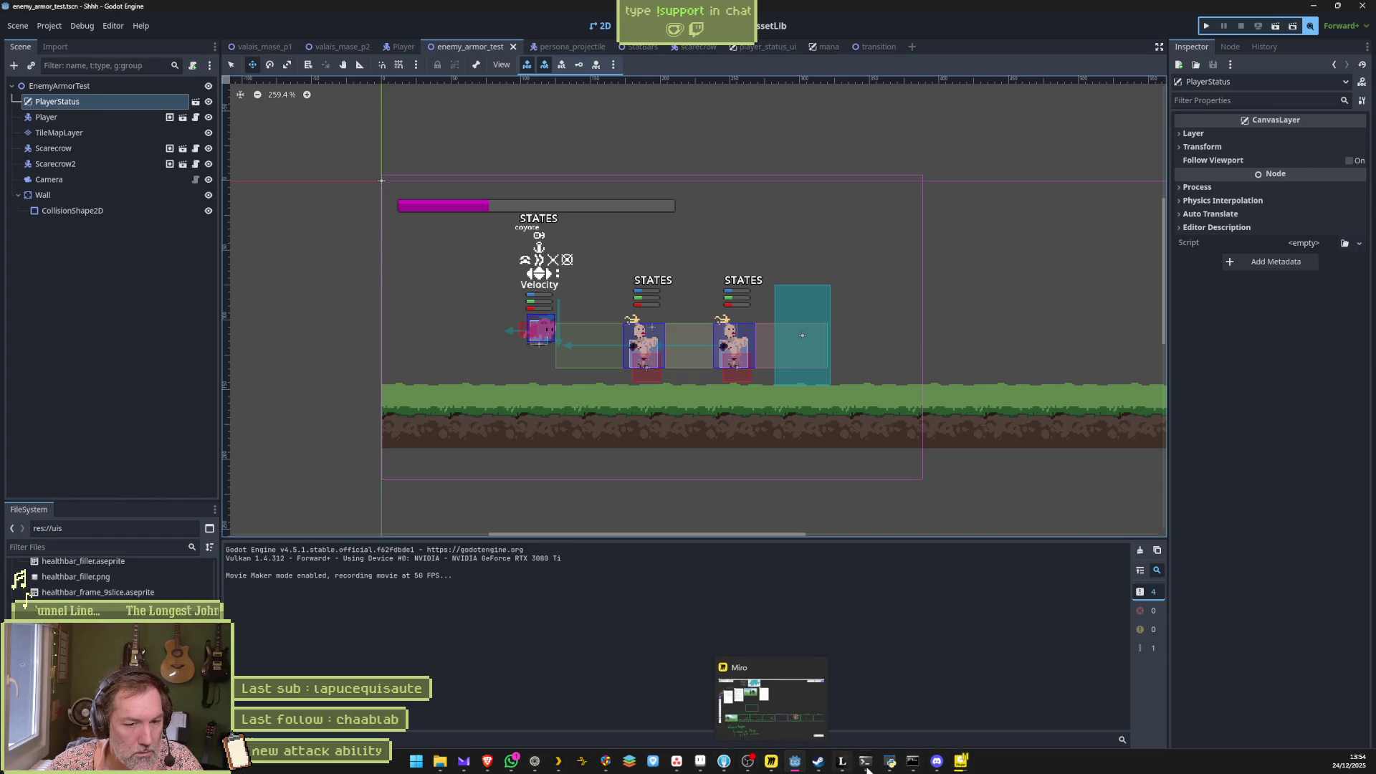
{"action": "mouse_move", "coordinate": [962, 761]}
{"action": "left_click", "coordinate": [1025, 699]}
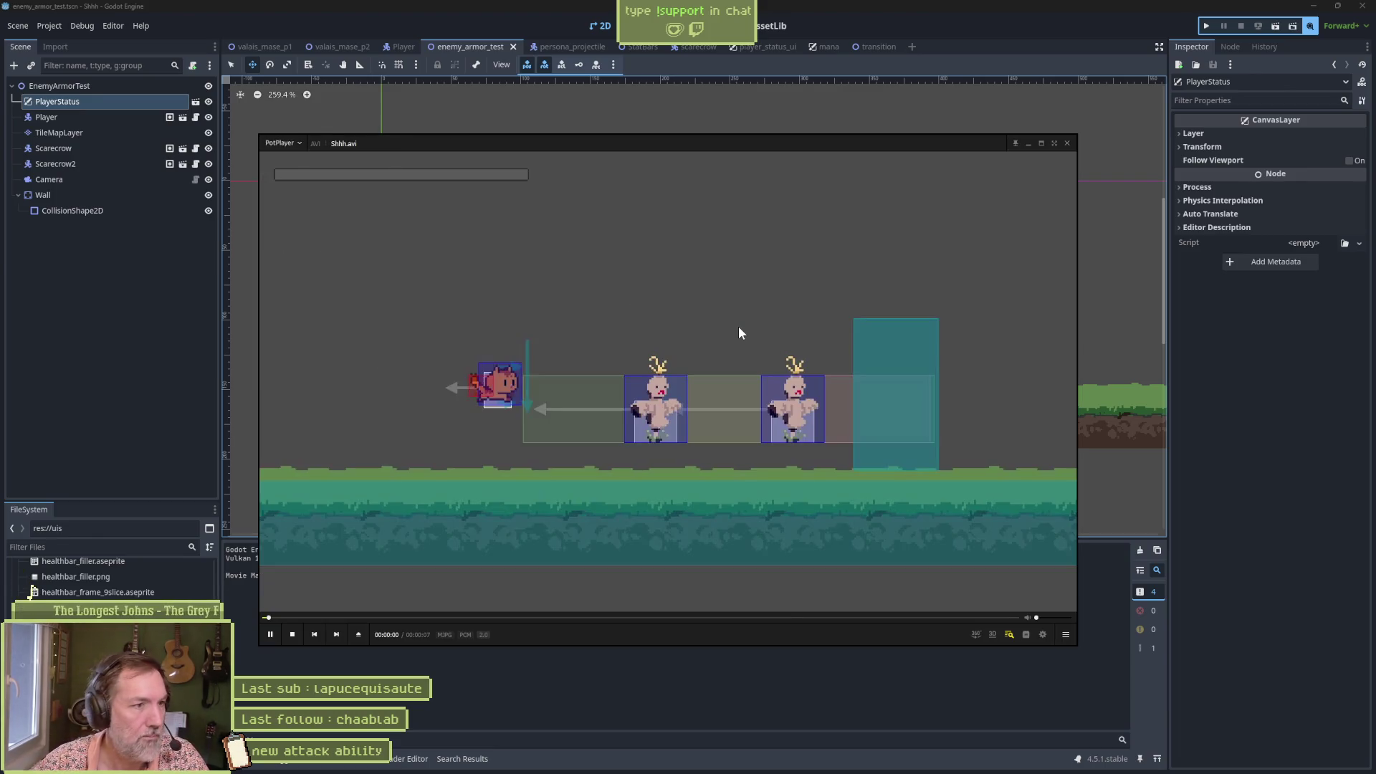
Step: Pause Shhh.avi, step back a few frames, rewind five seconds and replay to the attack
{"action": "left_click", "coordinate": [739, 328]}
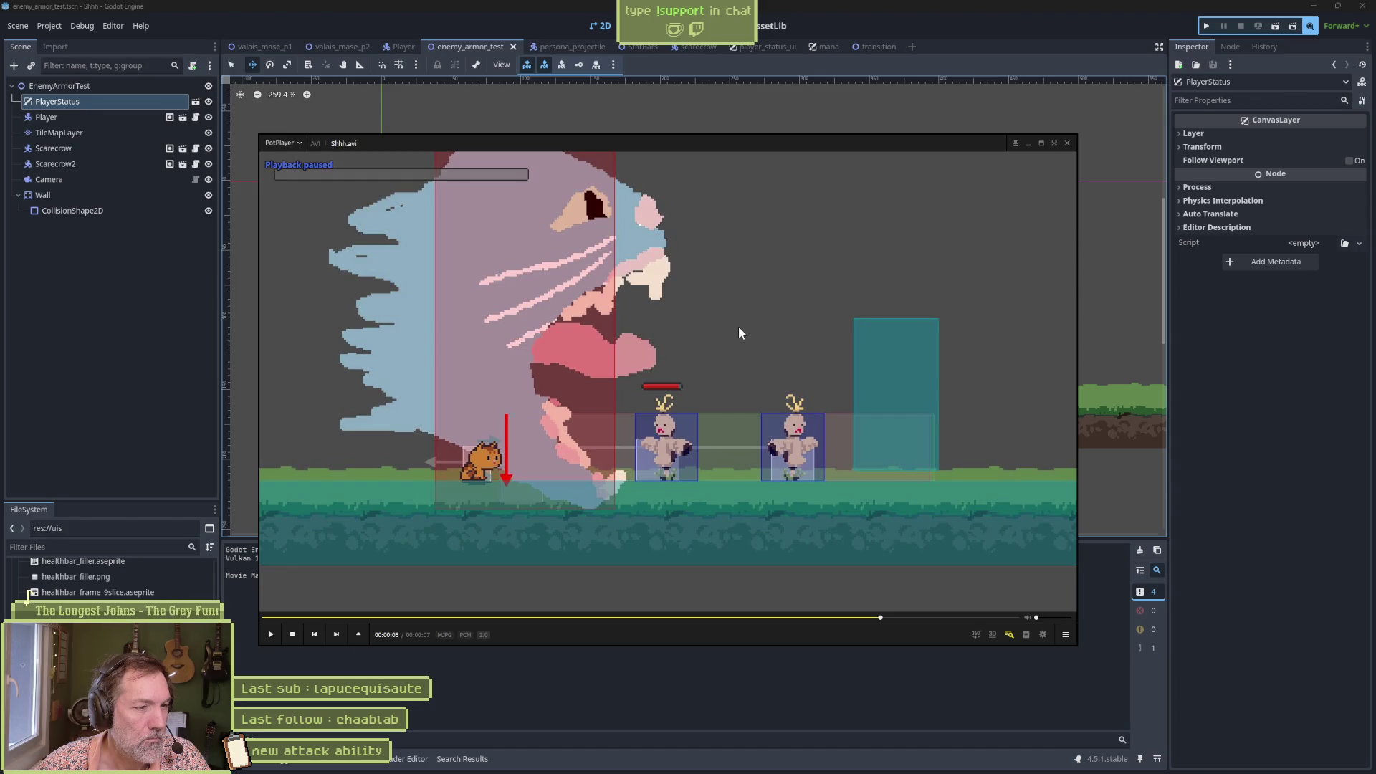
{"action": "key", "text": "d"}
{"action": "key", "text": "d"}
{"action": "key", "text": "d"}
{"action": "key", "text": "d"}
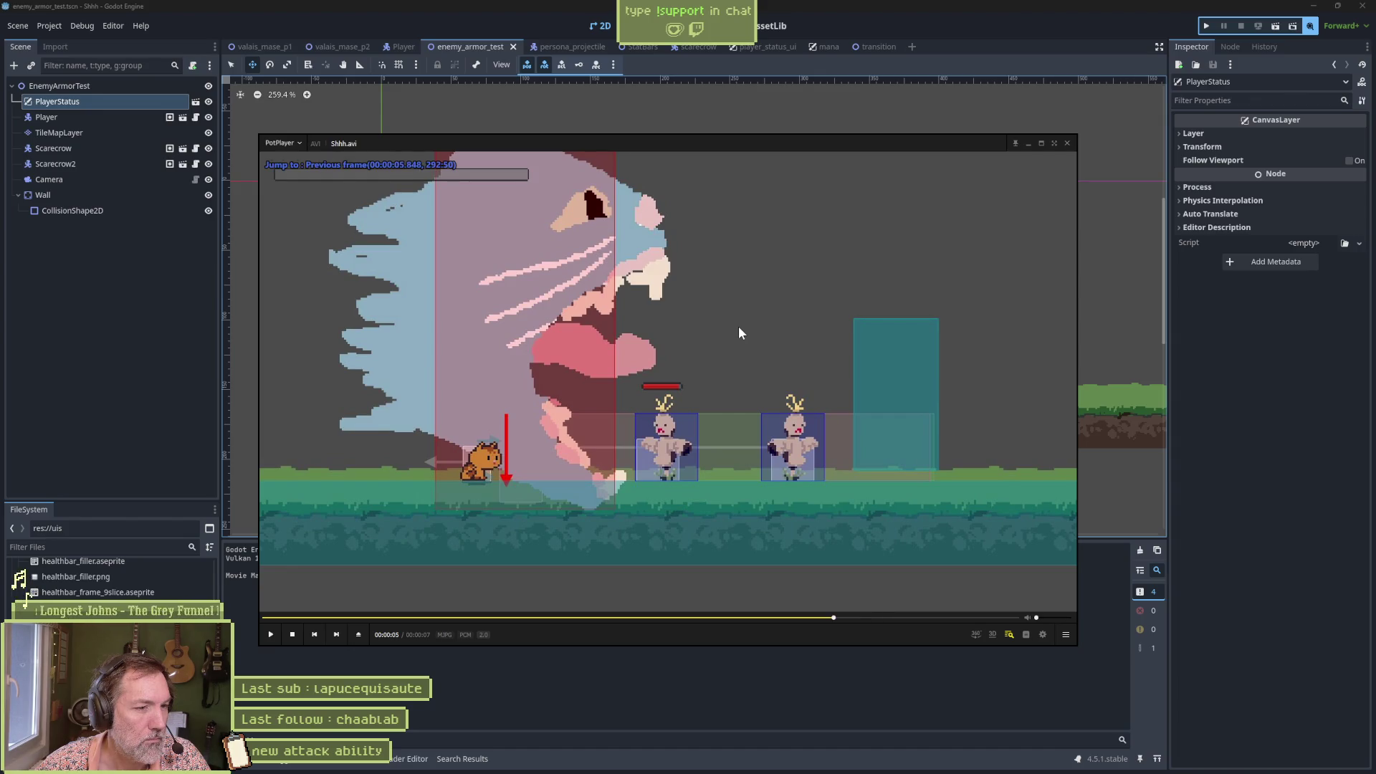
{"action": "key", "text": "d"}
{"action": "key", "text": "d"}
{"action": "key", "text": "d"}
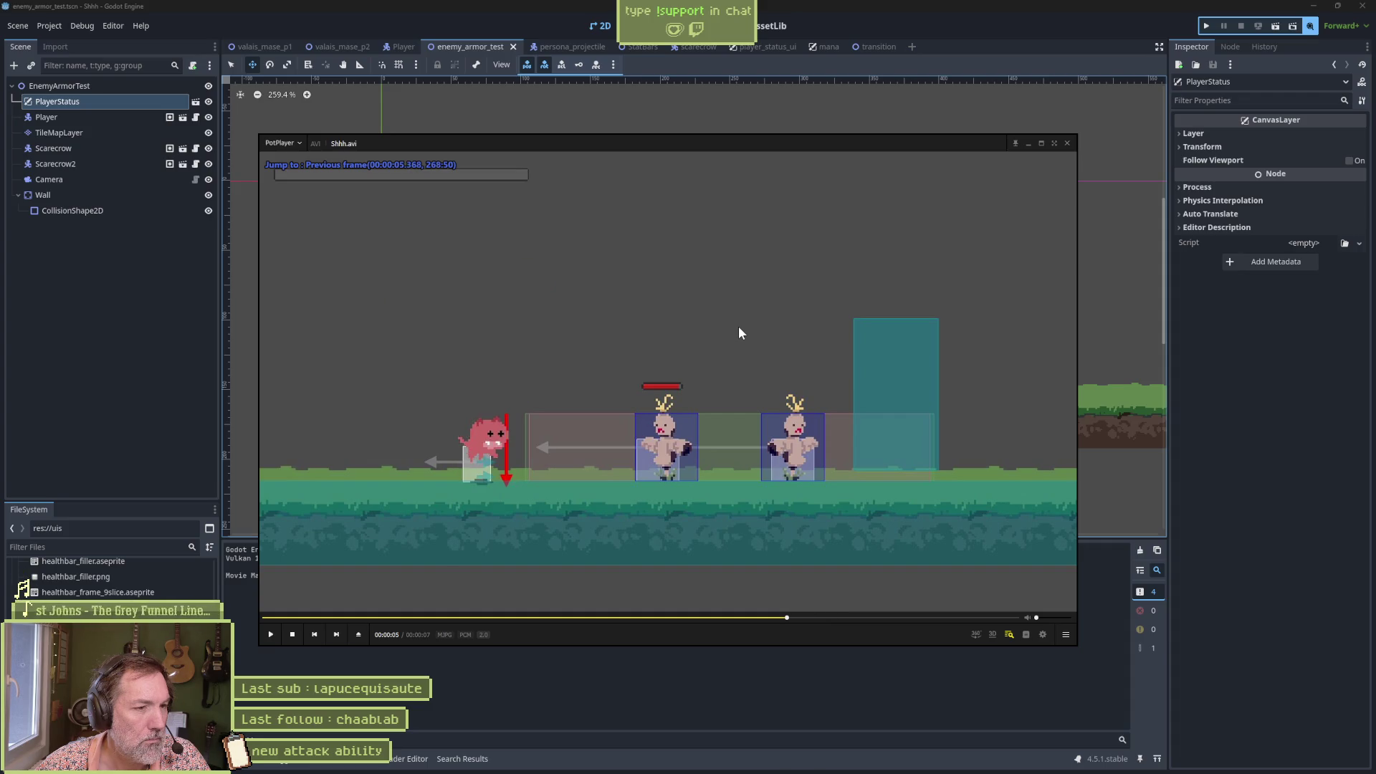
{"action": "key", "text": "Left"}
{"action": "key", "text": "space"}
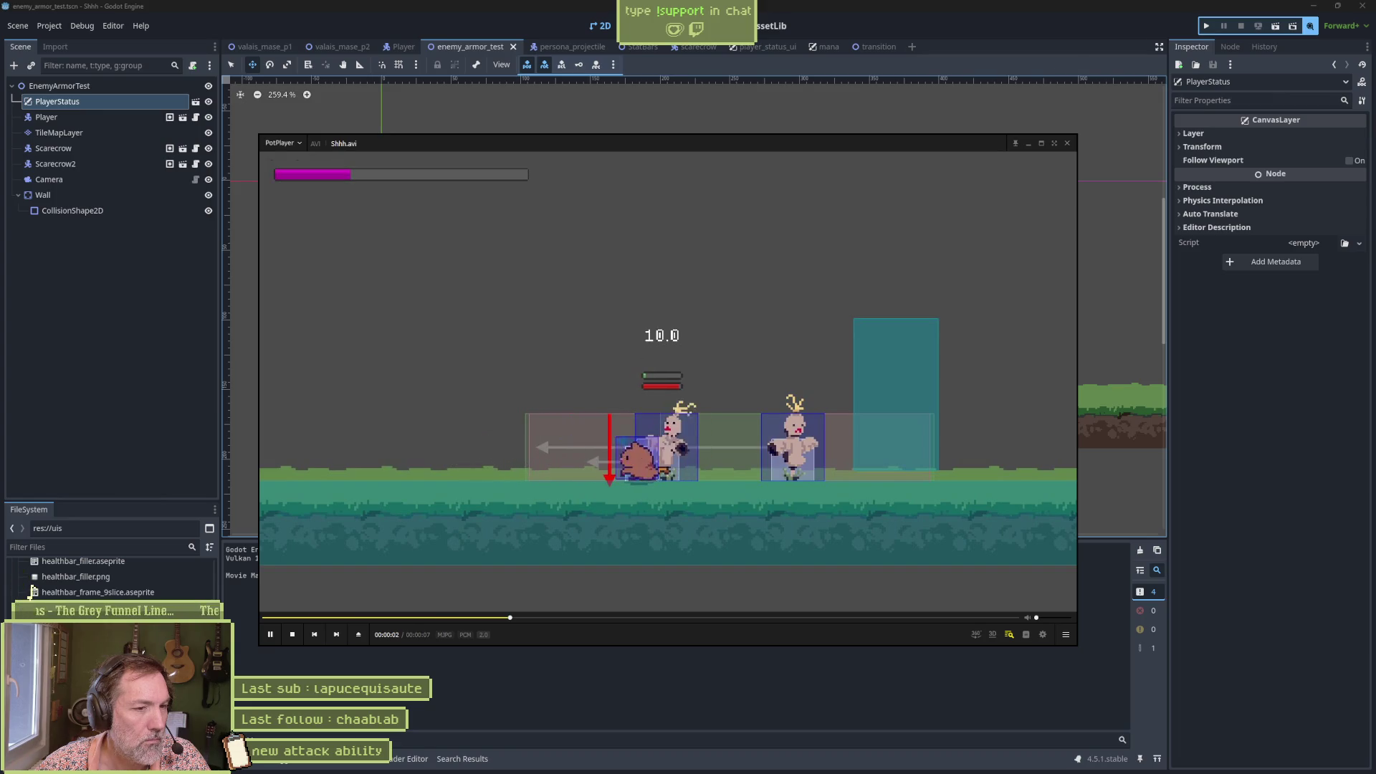
{"action": "key", "text": "space"}
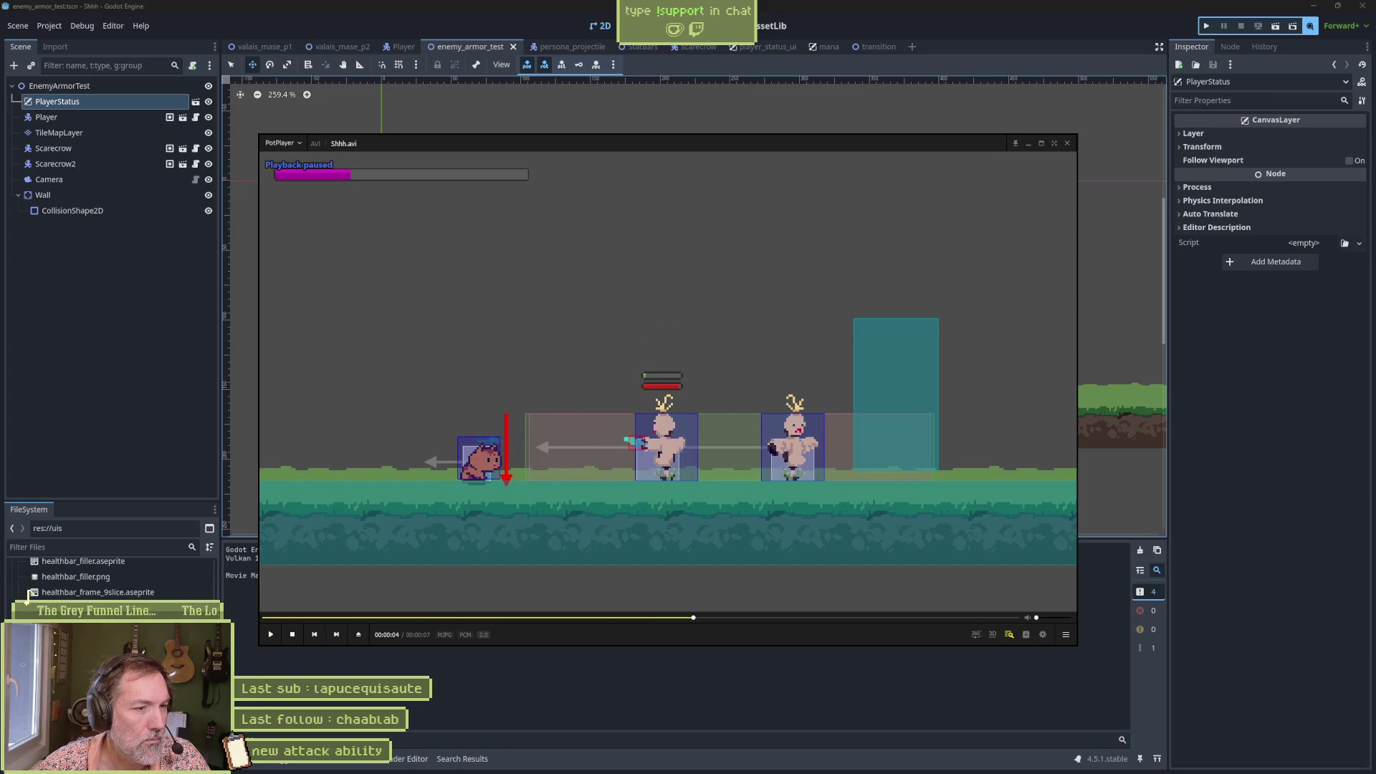
Step: Frame-step through the attack to the wave effect and cat face near 00:00:05.9, then return to Godot's Player scene
{"action": "key", "text": "f"}
{"action": "key", "text": "f"}
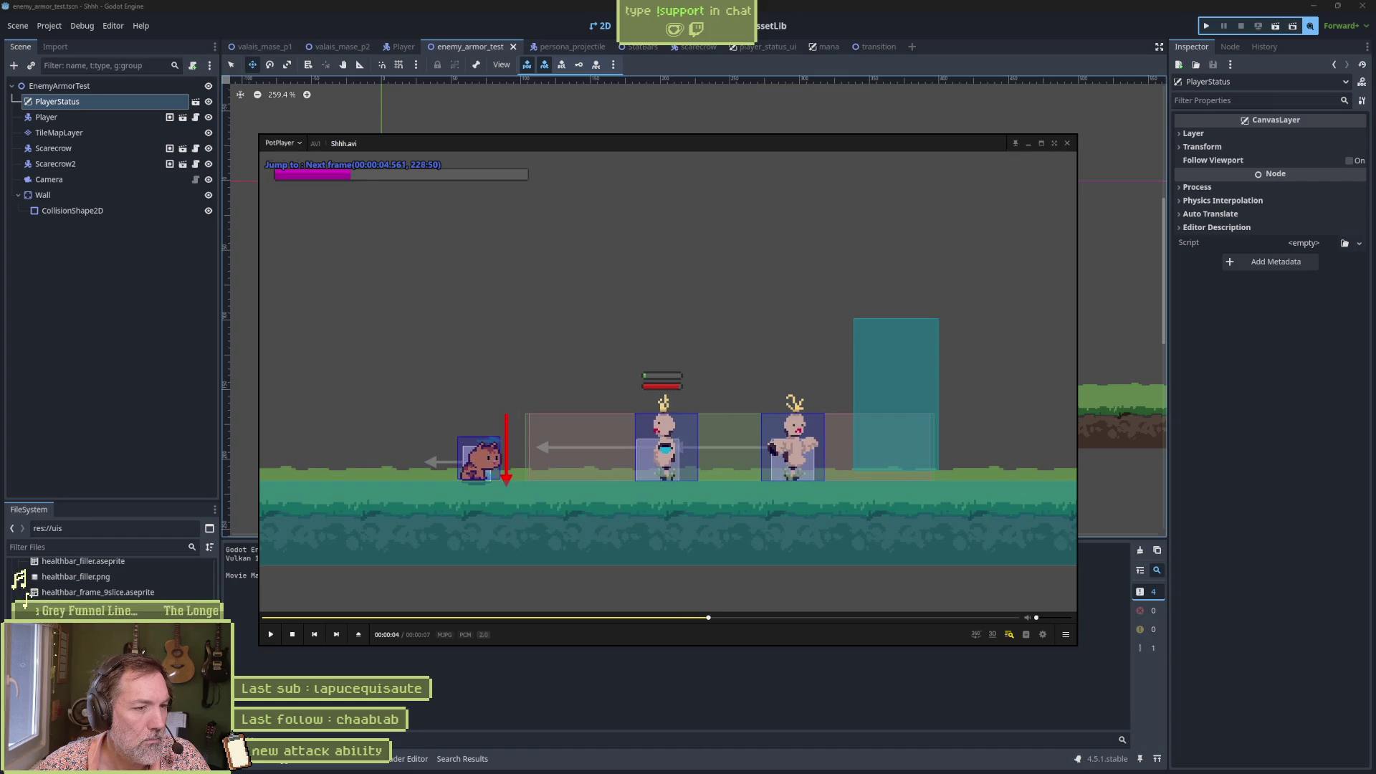
{"action": "key", "text": "f"}
{"action": "key", "text": "f"}
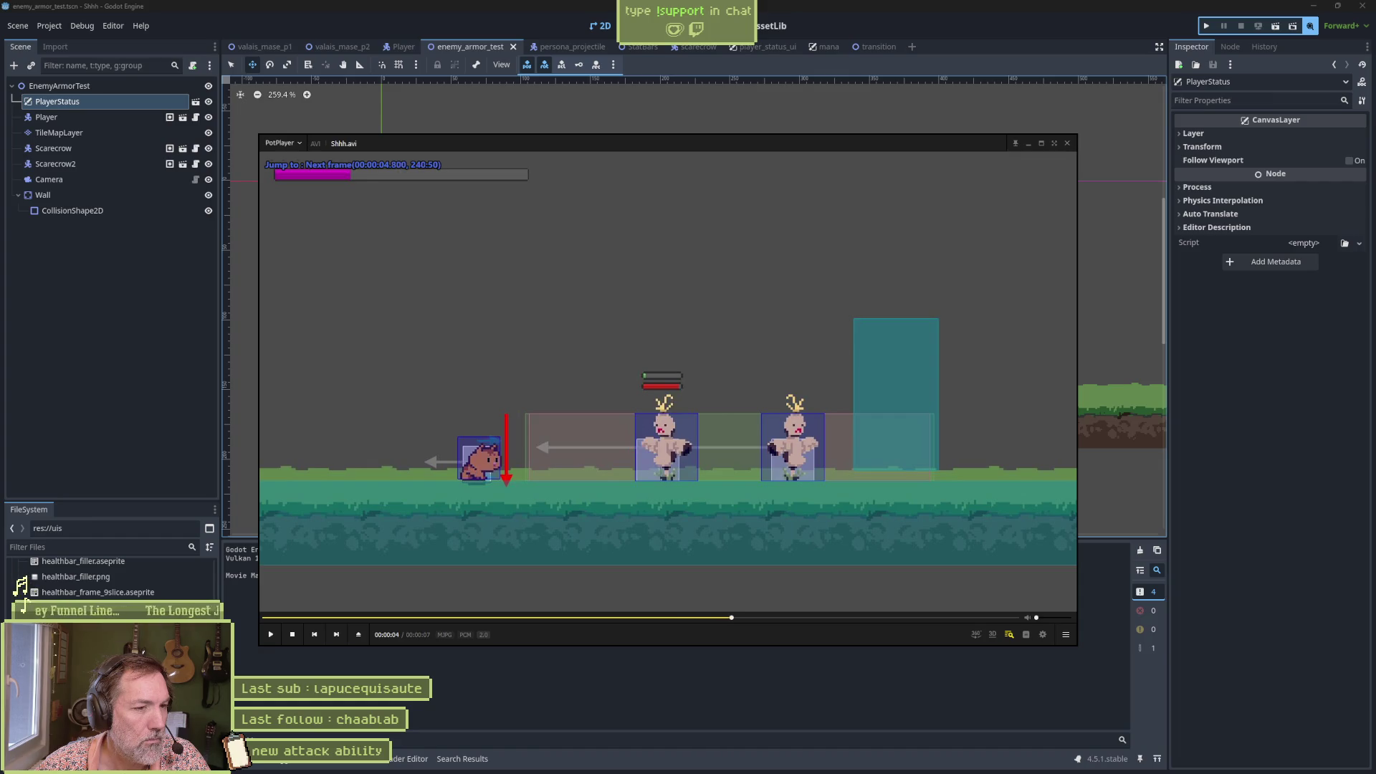
{"action": "key", "text": "f"}
{"action": "key", "text": "f"}
{"action": "key", "text": "f"}
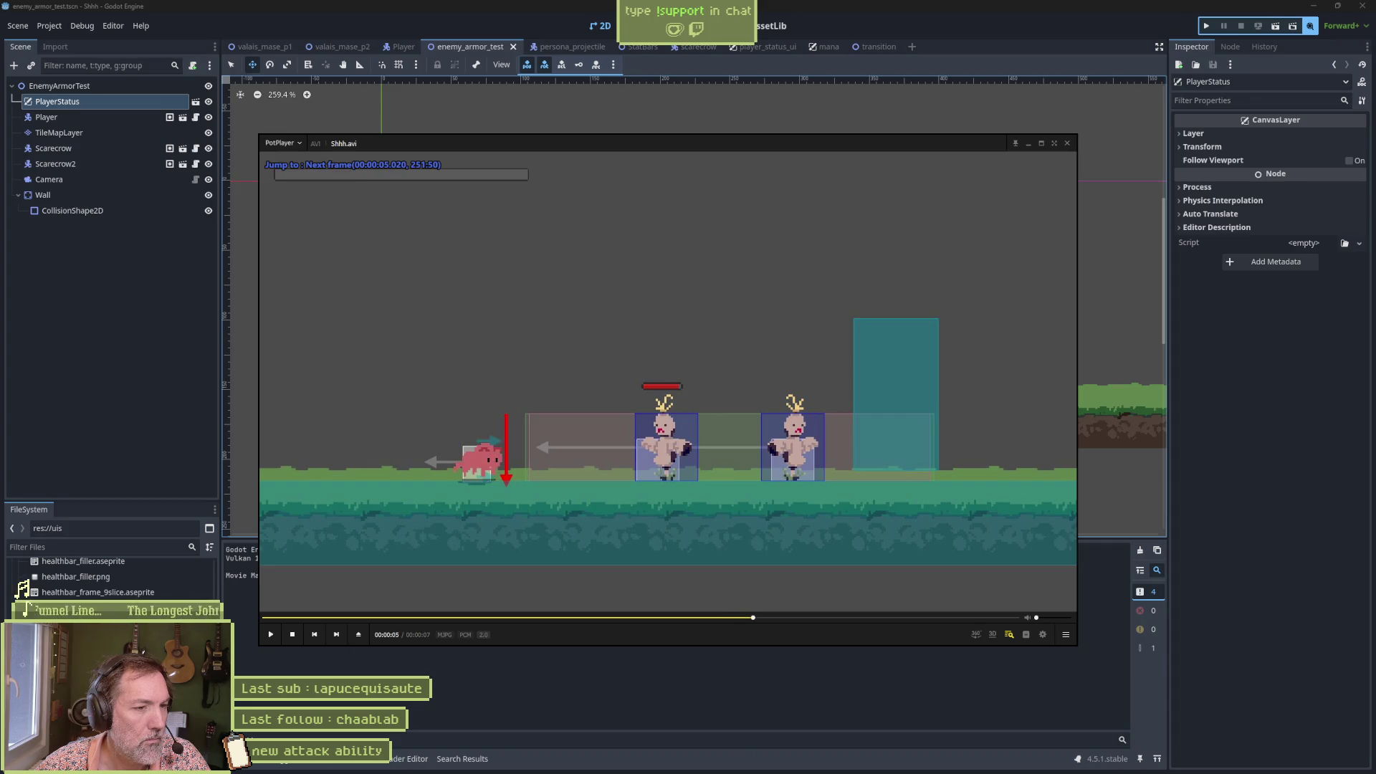
{"action": "key", "text": "d"}
{"action": "key", "text": "d"}
{"action": "key", "text": "f"}
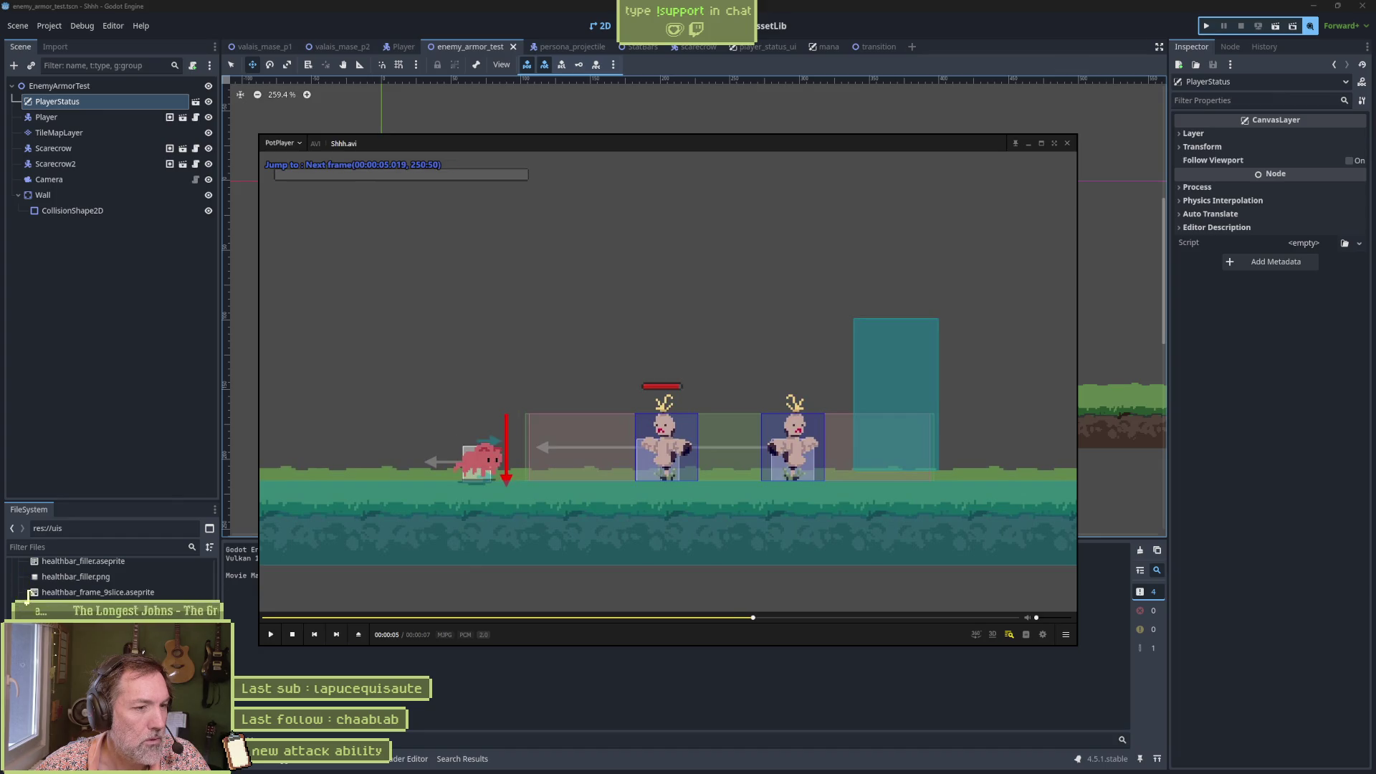
{"action": "key", "text": "f"}
{"action": "key", "text": "f"}
{"action": "key", "text": "f"}
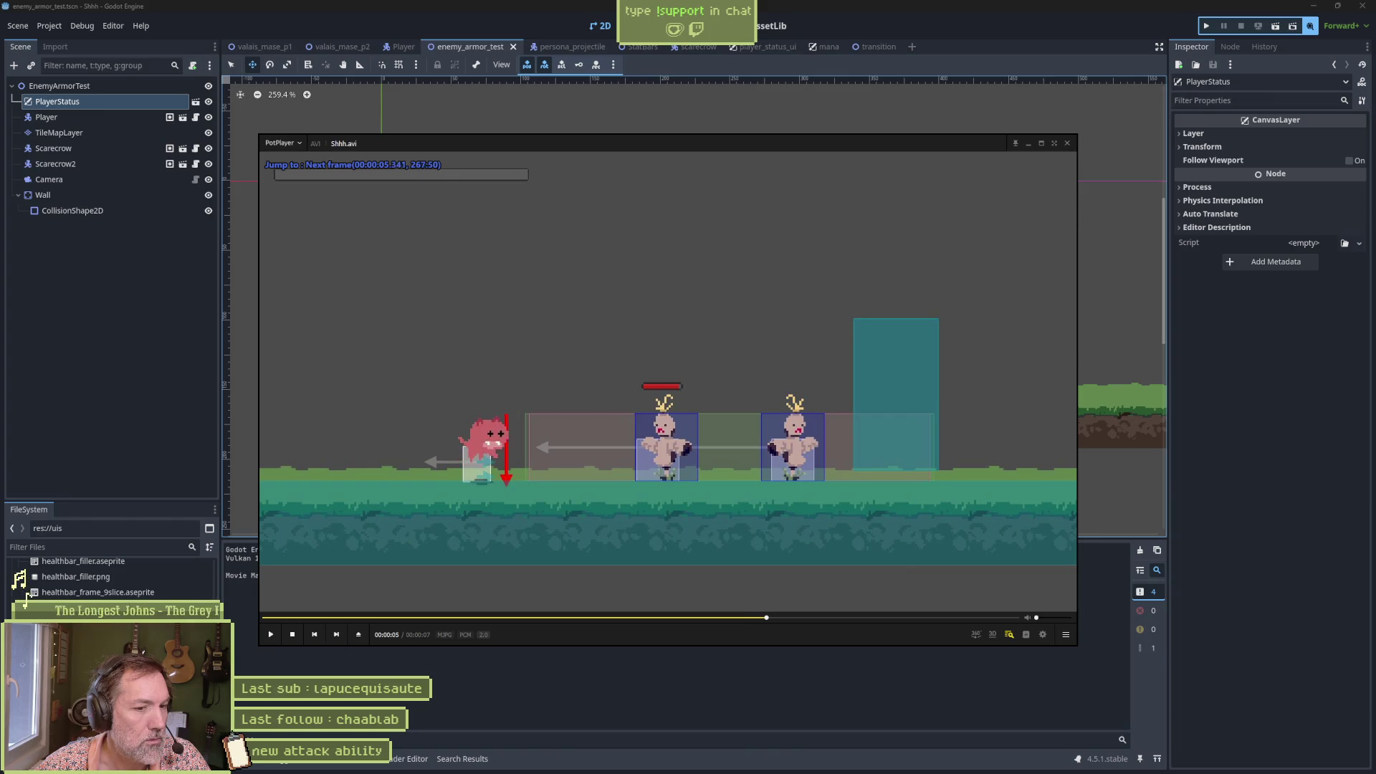
{"action": "key", "text": "f"}
{"action": "key", "text": "f"}
{"action": "key", "text": "f"}
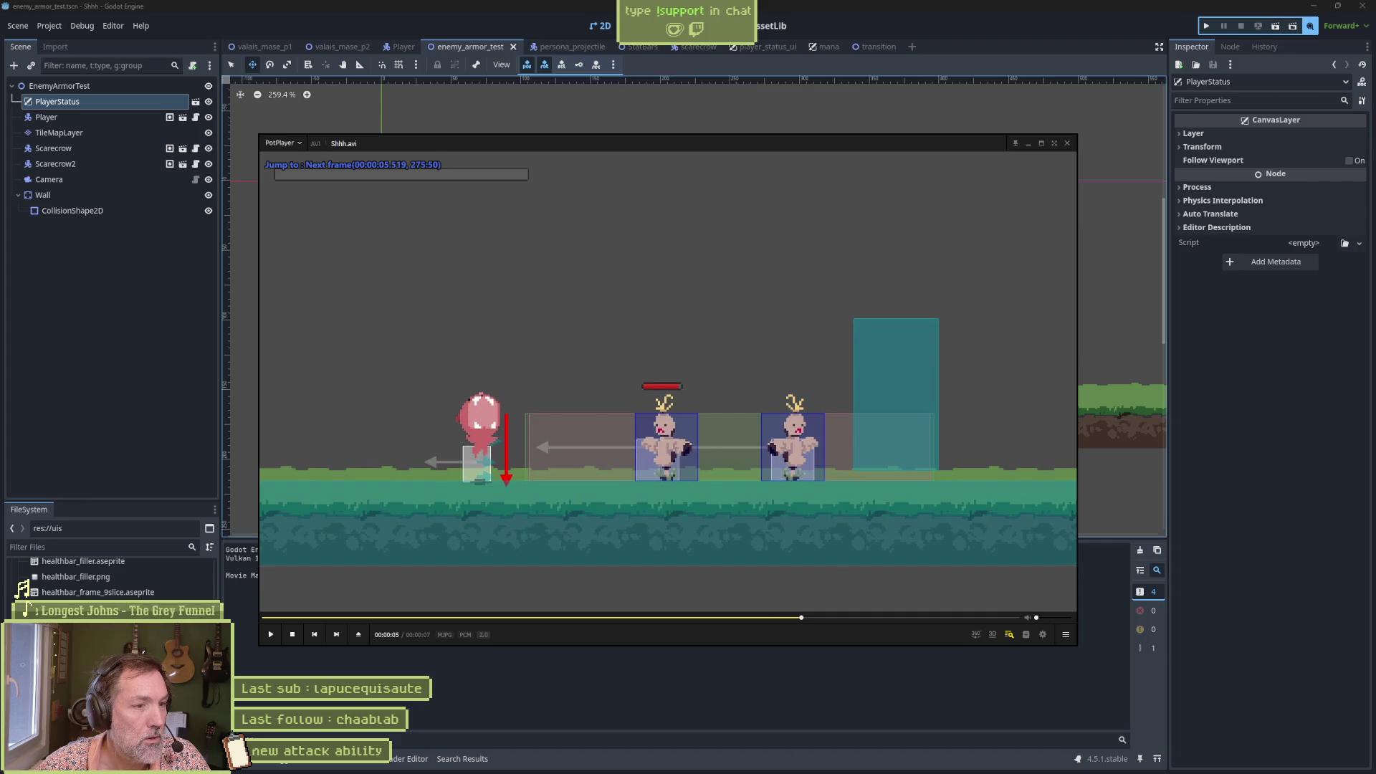
{"action": "key", "text": "f"}
{"action": "key", "text": "f"}
{"action": "key", "text": "f"}
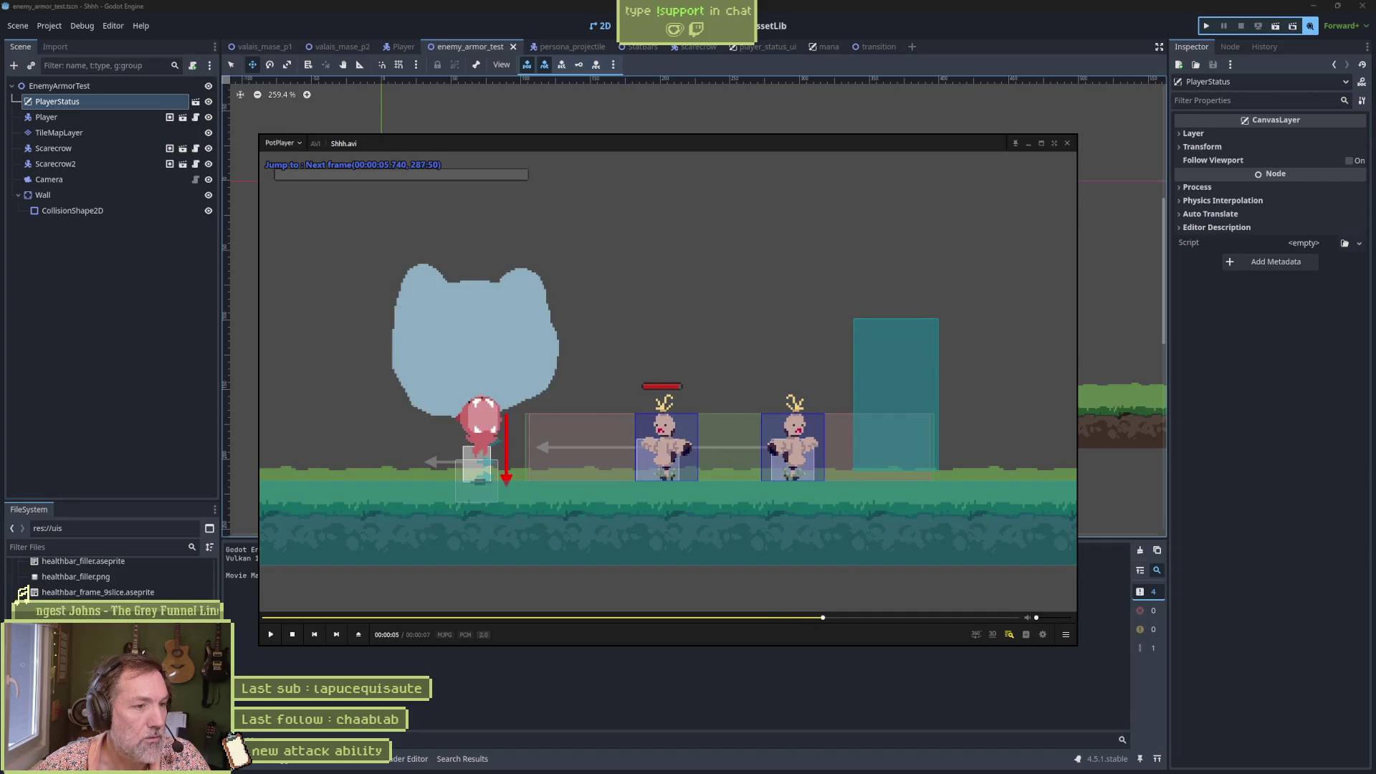
{"action": "key", "text": "f"}
{"action": "key", "text": "f"}
{"action": "key", "text": "f"}
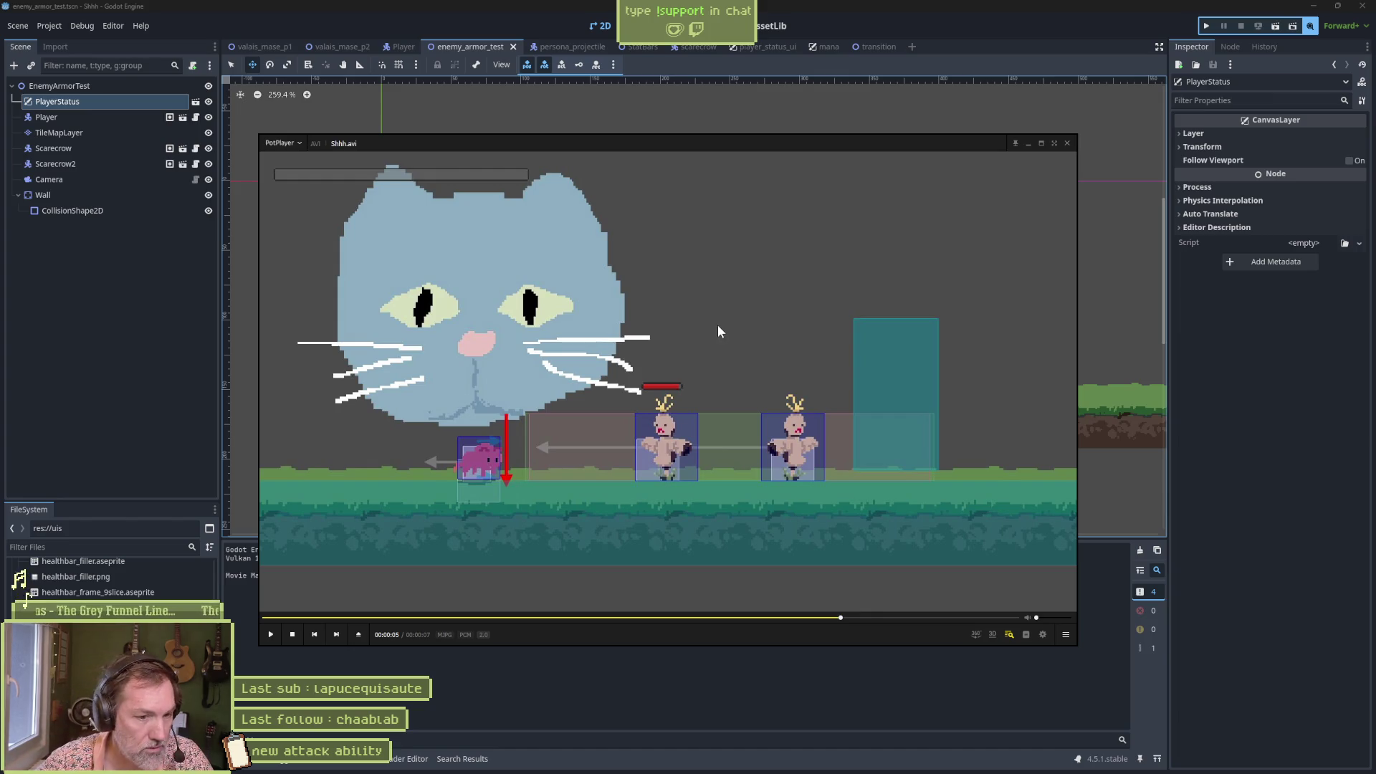
{"action": "left_click", "coordinate": [671, 726]}
{"action": "left_click", "coordinate": [403, 47]}
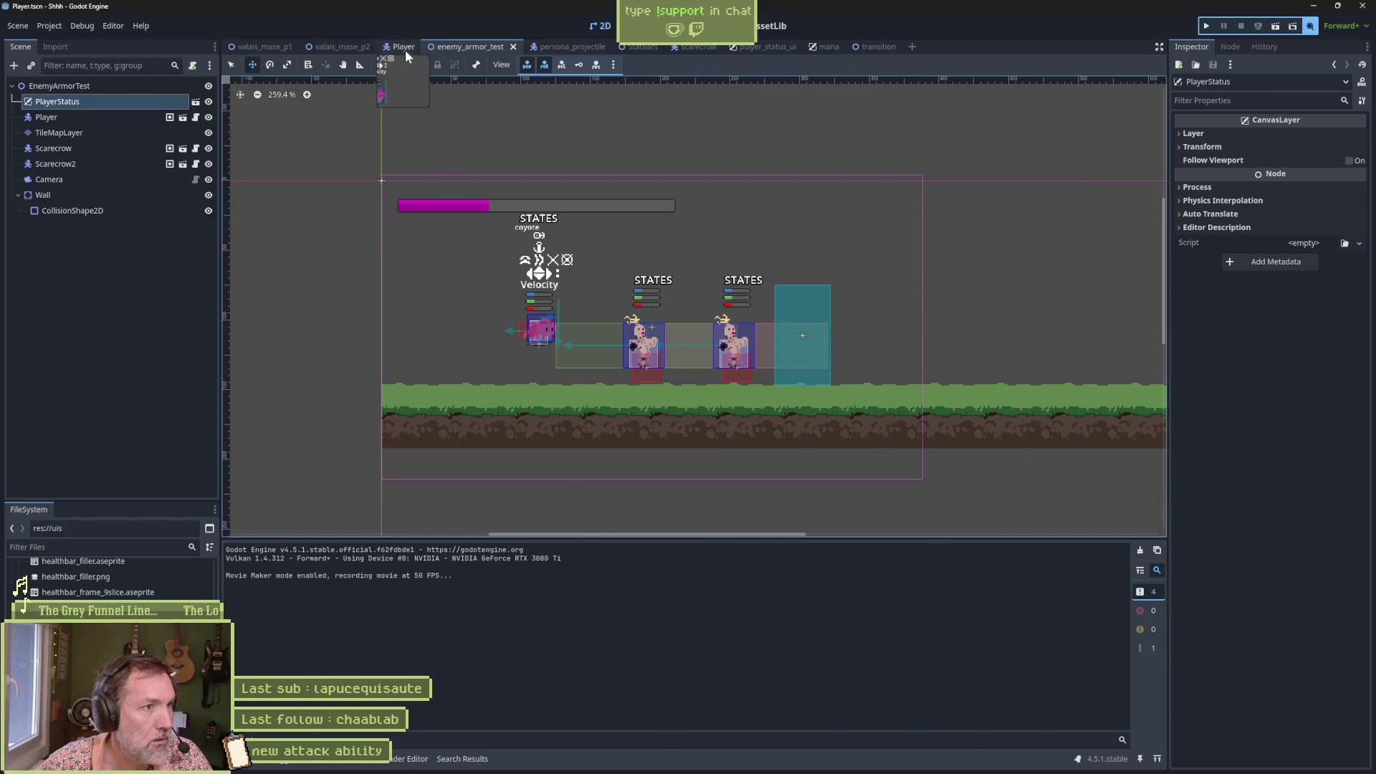
Step: Select AnimationPlayer to show the Player's cat_persona_attack animation tracks
{"action": "scroll", "coordinate": [93, 287], "scroll_direction": "up", "scroll_amount": 5}
{"action": "left_click", "coordinate": [101, 289]}
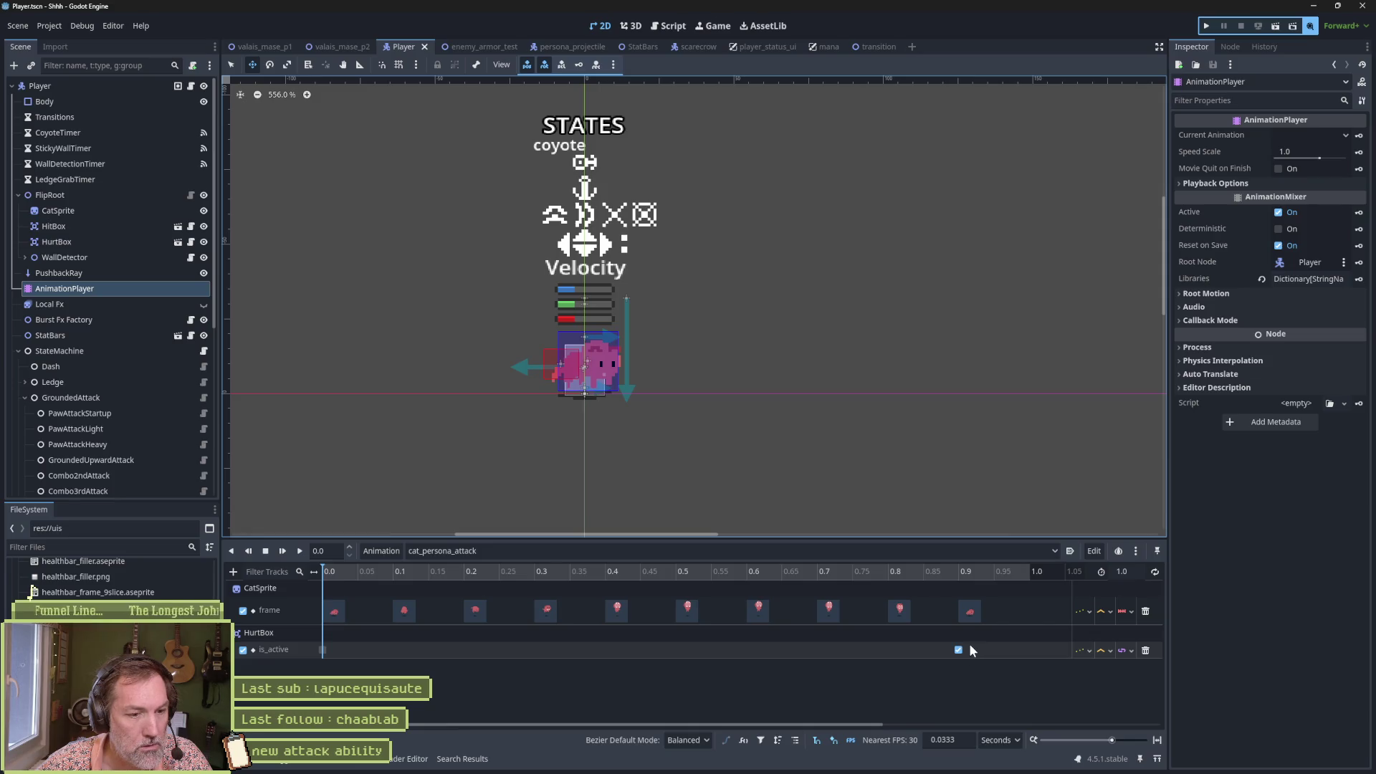
{"action": "mouse_move", "coordinate": [879, 723]}
{"action": "left_mouse_down"}
{"action": "mouse_move", "coordinate": [1241, 703]}
{"action": "mouse_move", "coordinate": [678, 713]}
{"action": "left_mouse_up"}
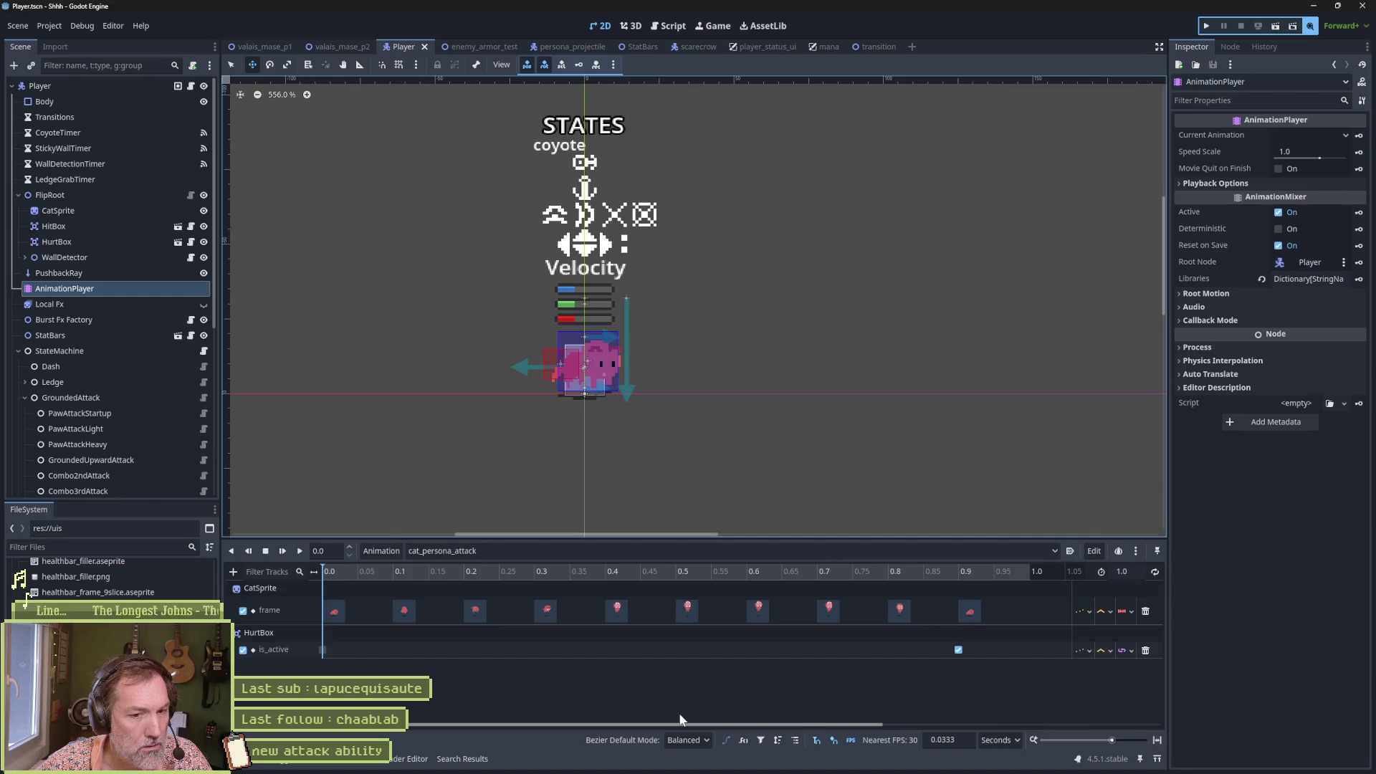
Step: Compare a few more recording frames, then view player_controller.gd in the script editor
{"action": "key", "text": "alt+Tab"}
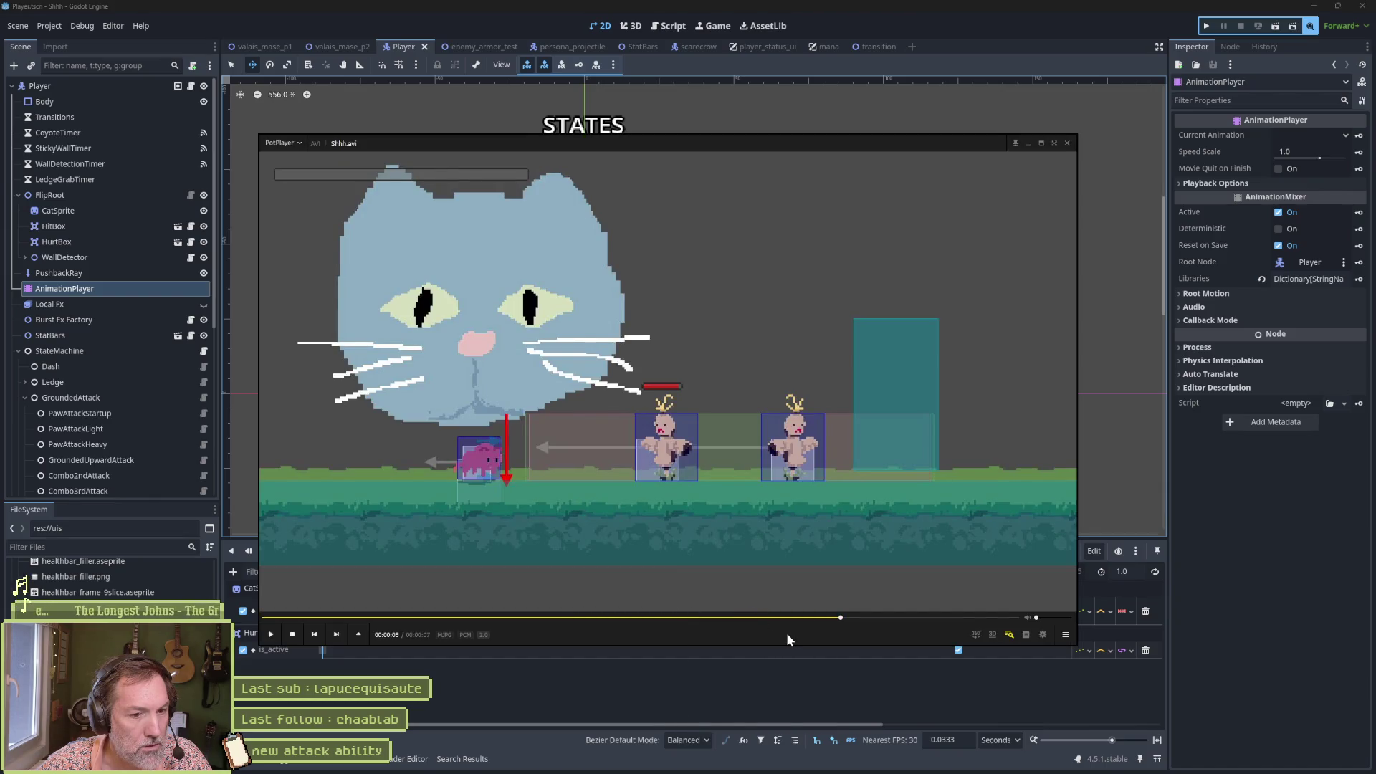
{"action": "key", "text": "f"}
{"action": "key", "text": "f"}
{"action": "key", "text": "f"}
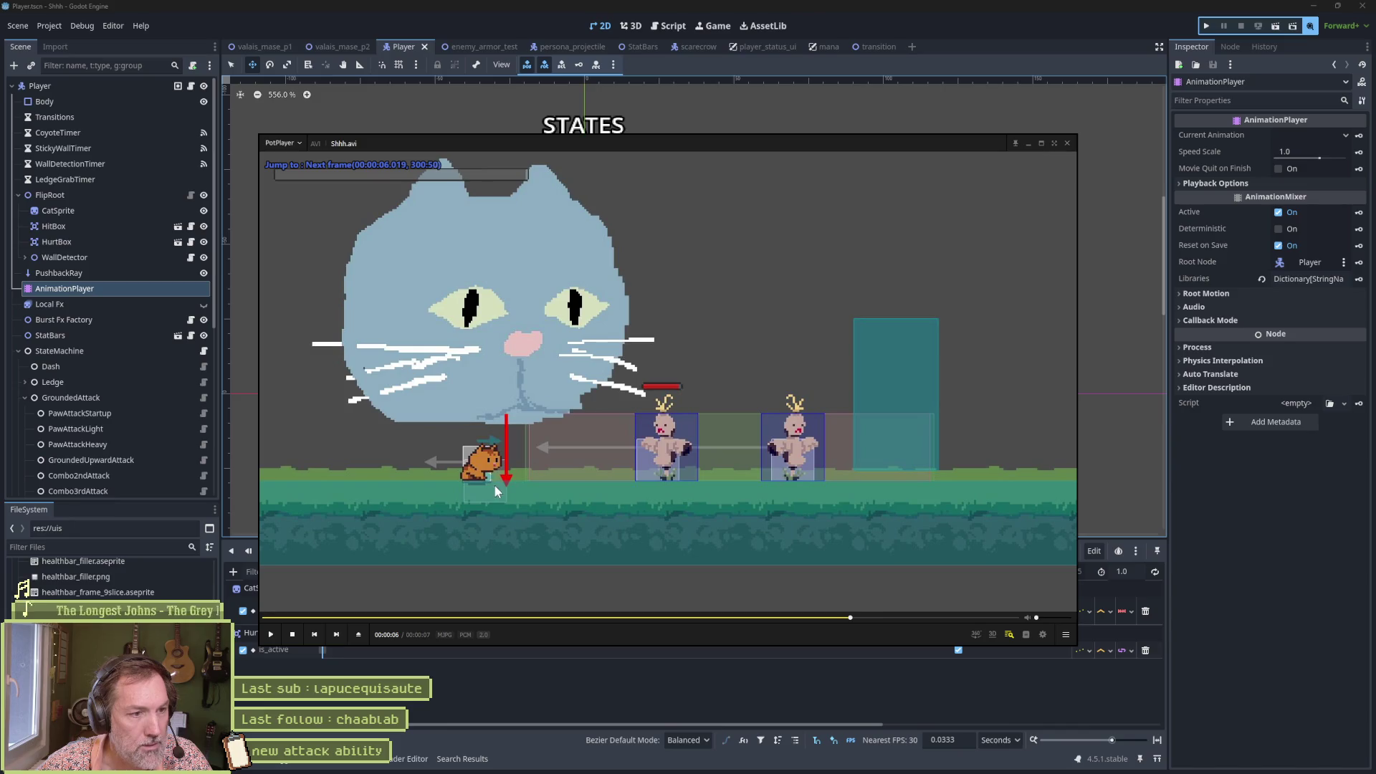
{"action": "key", "text": "f"}
{"action": "key", "text": "f"}
{"action": "key", "text": "f"}
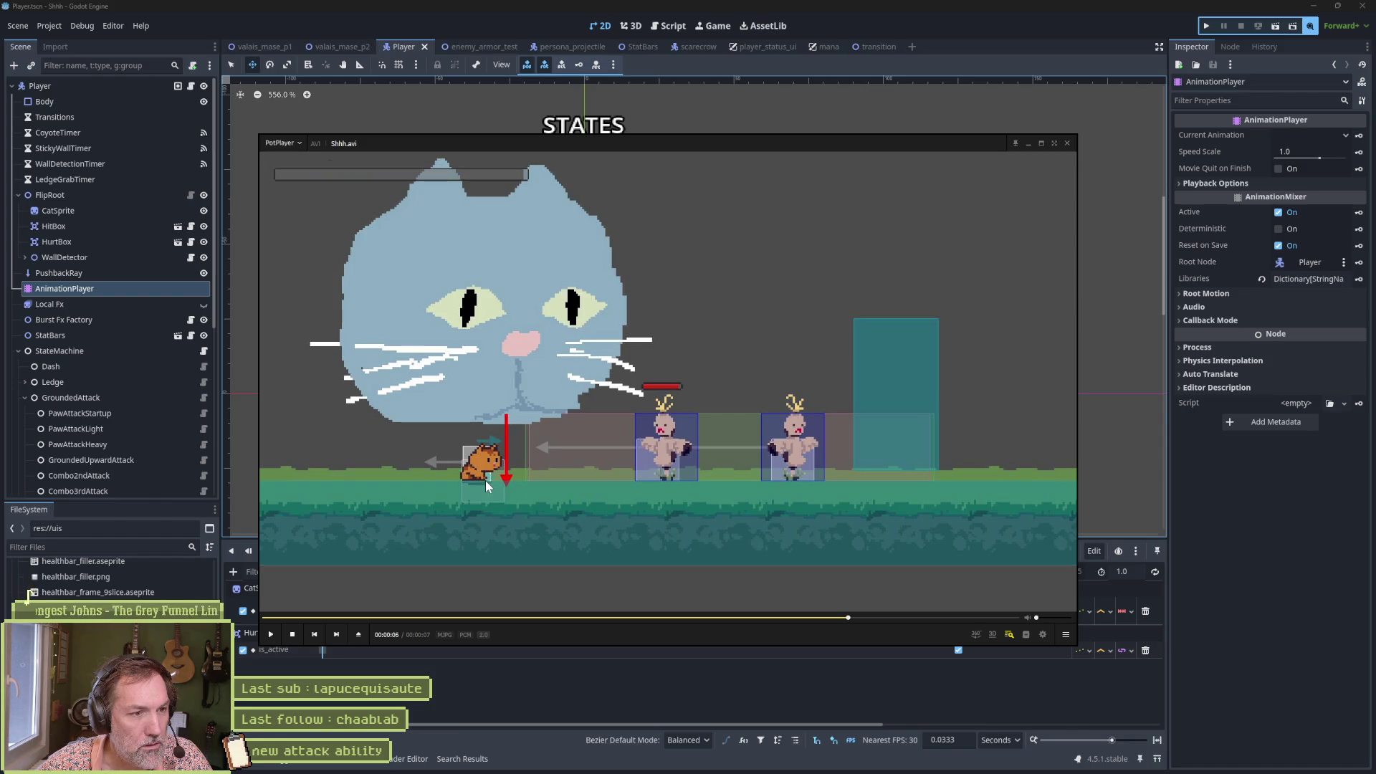
{"action": "left_click", "coordinate": [981, 68]}
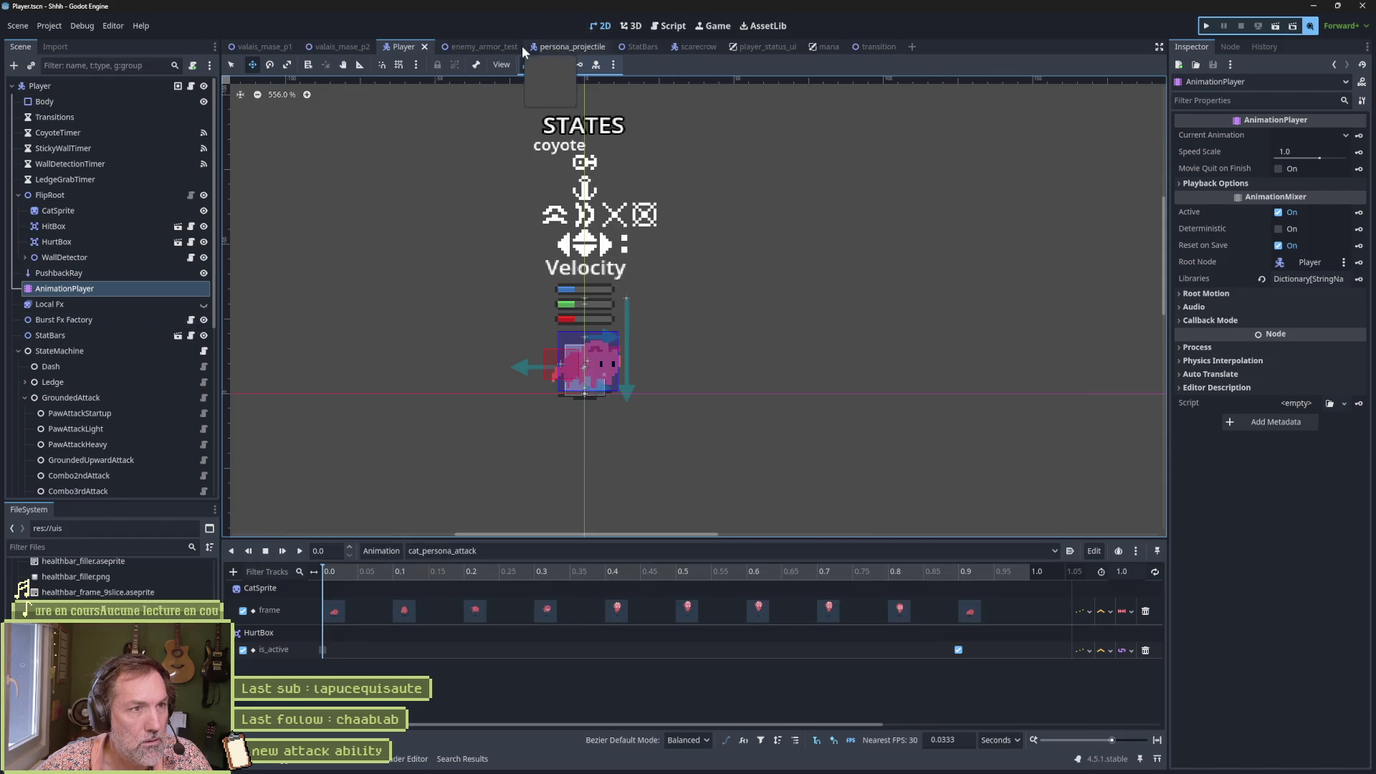
{"action": "left_click", "coordinate": [686, 27]}
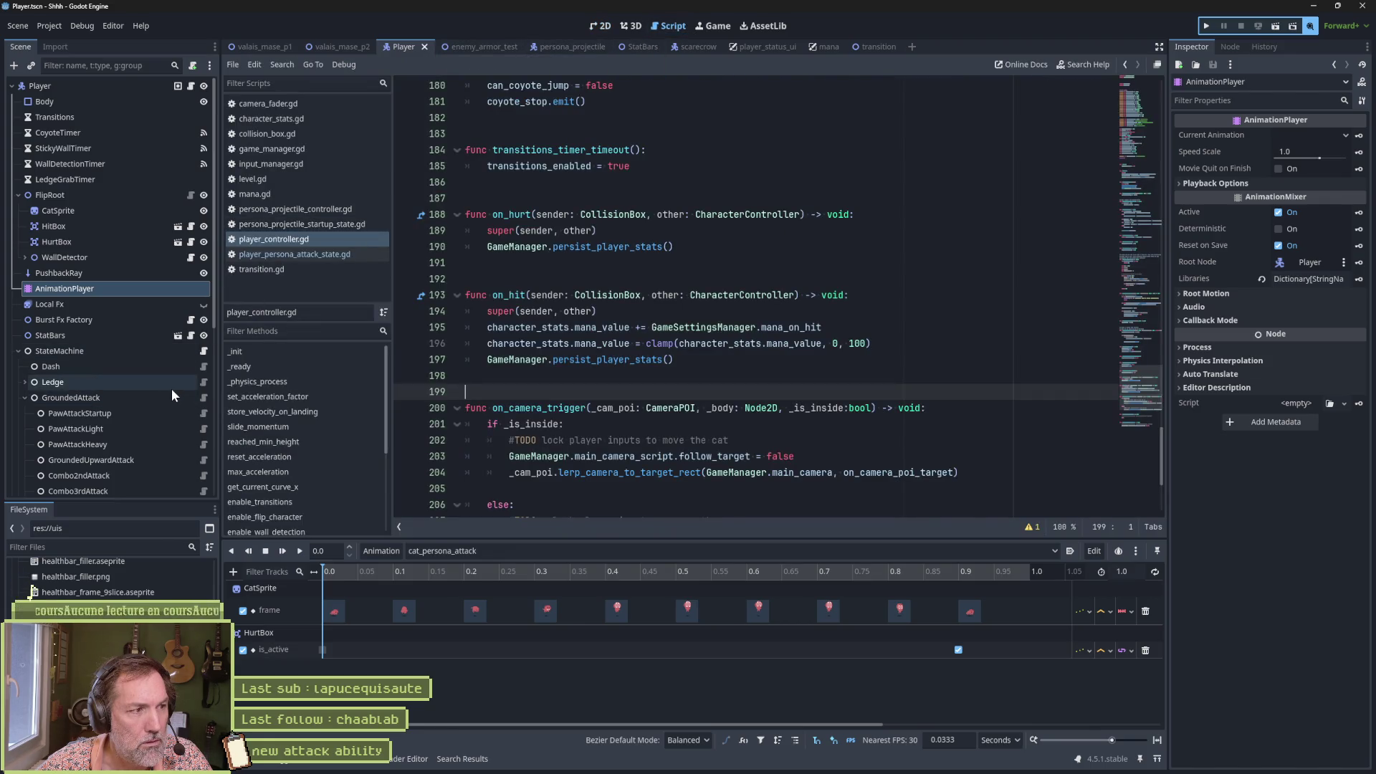
{"action": "scroll", "coordinate": [170, 389], "scroll_direction": "down", "scroll_amount": 5}
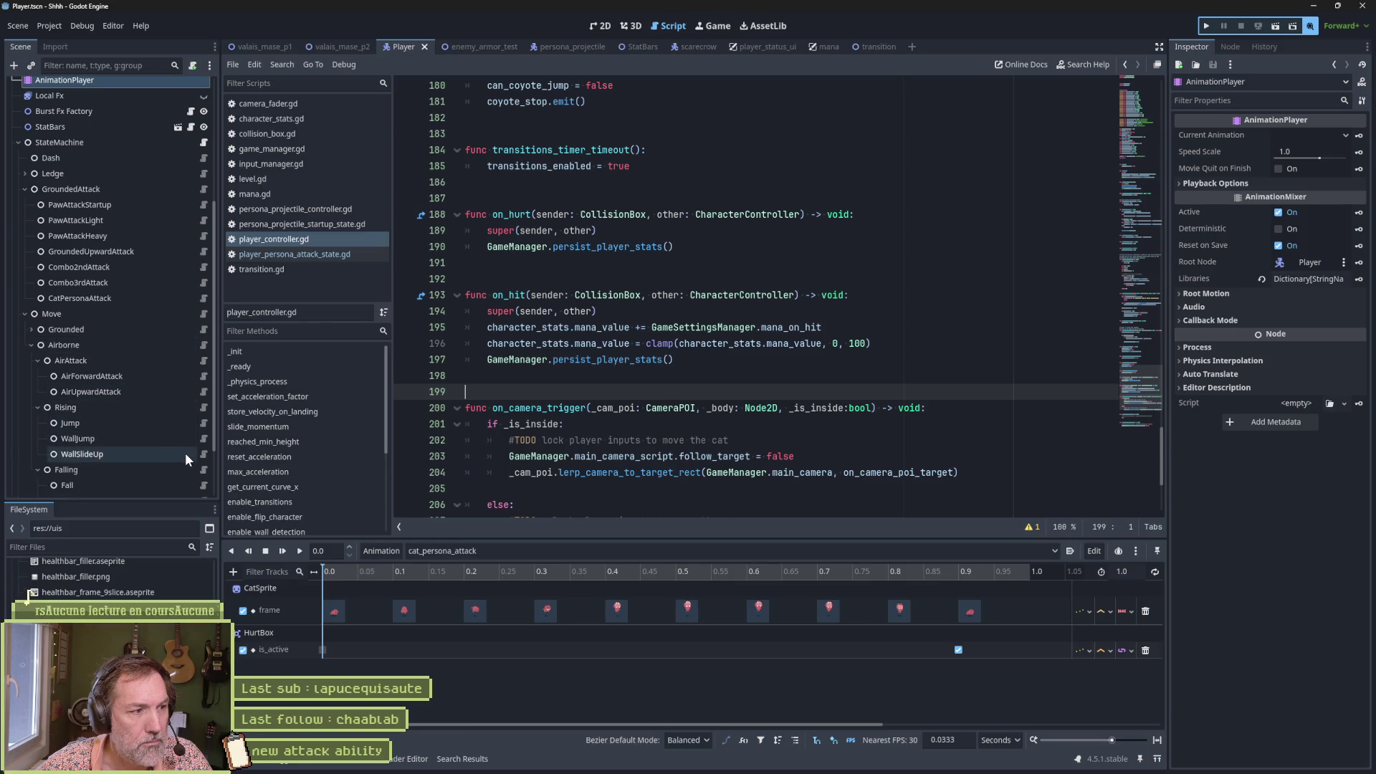
Step: Expand Move > Grounded, open player_idle_state.gd and go to the enable_hitbox(false) call on line 8
{"action": "scroll", "coordinate": [184, 453], "scroll_direction": "down", "scroll_amount": 2}
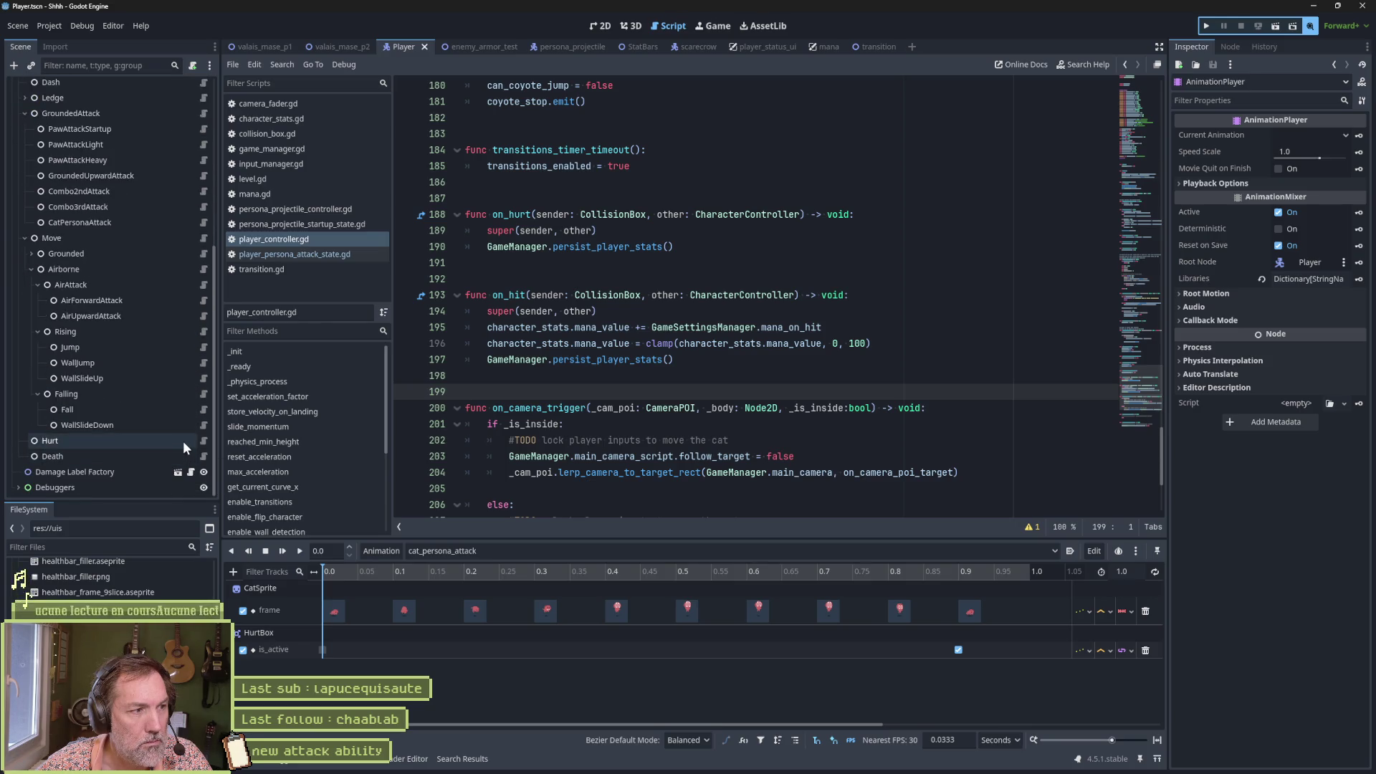
{"action": "left_click", "coordinate": [31, 253]}
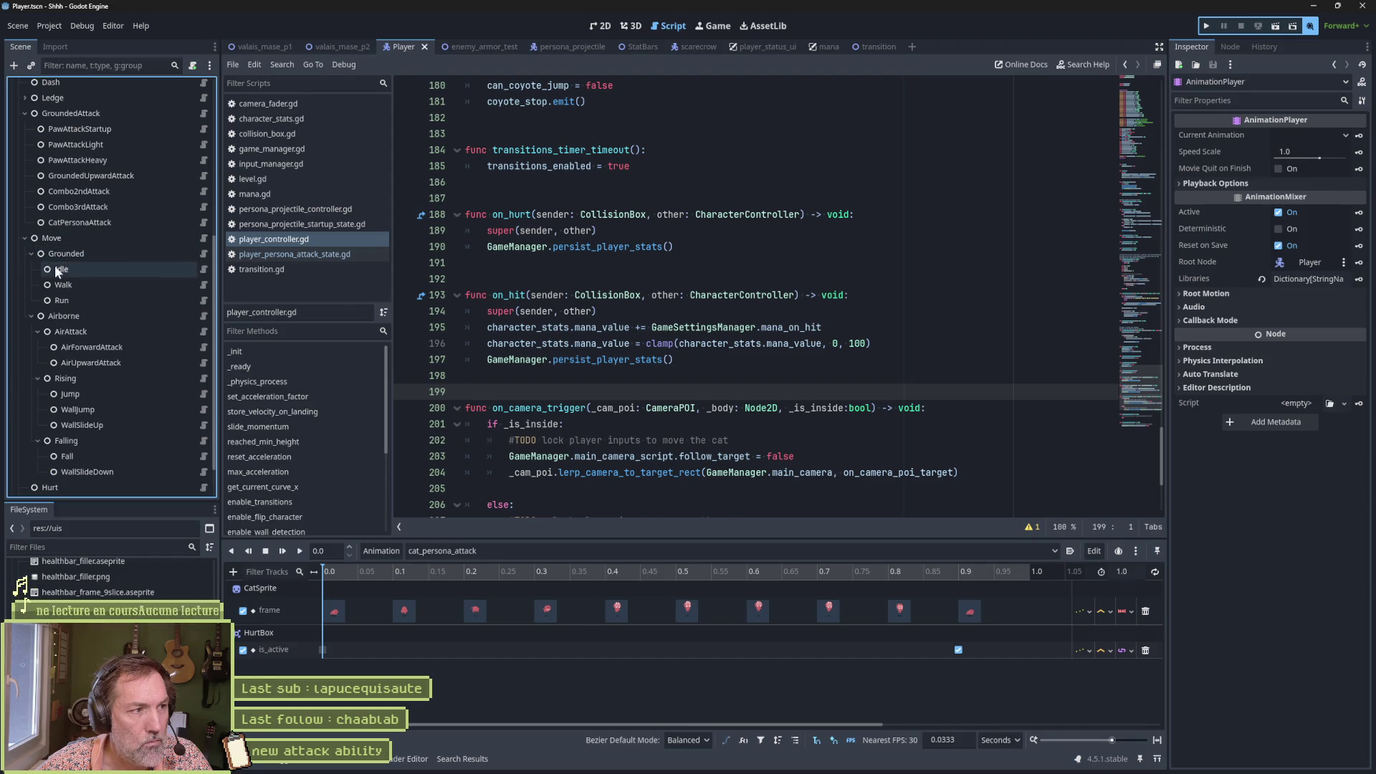
{"action": "left_click", "coordinate": [204, 269]}
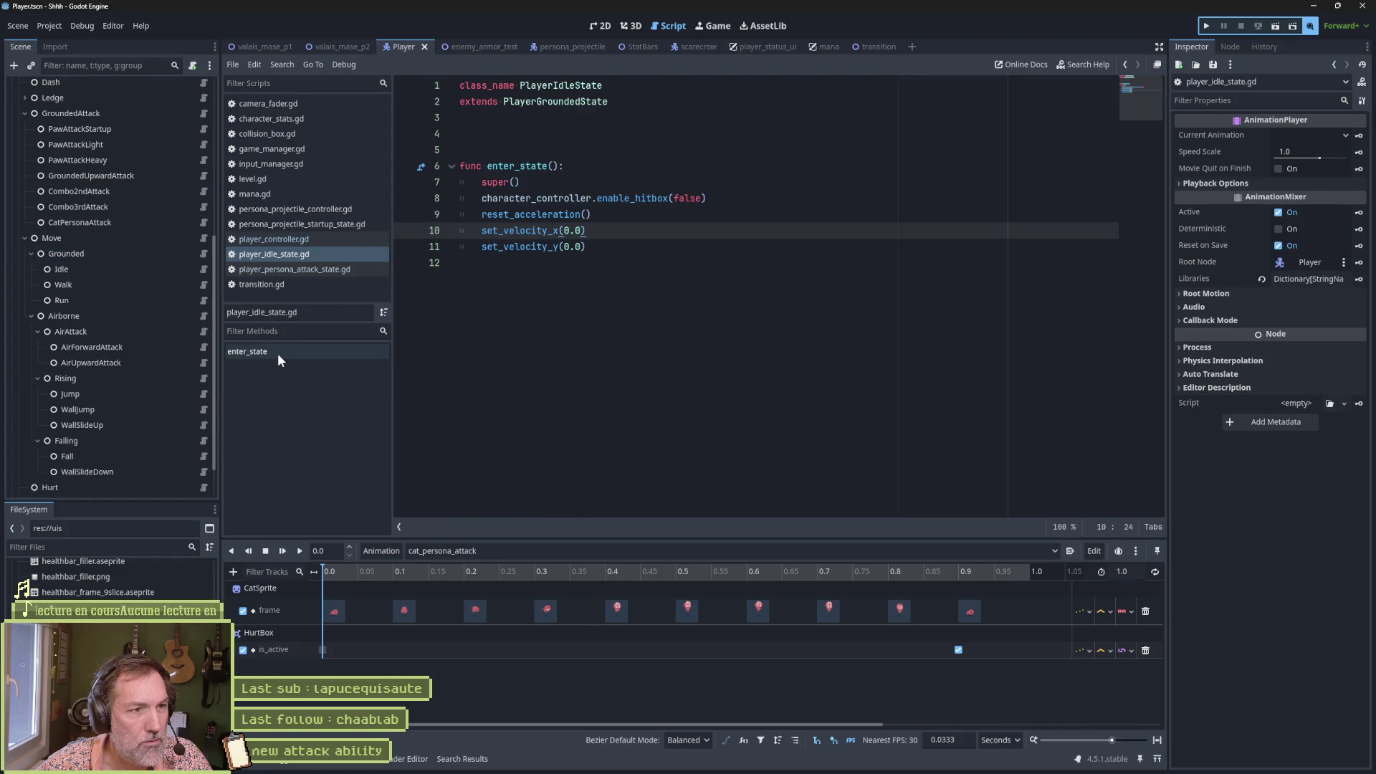
{"action": "left_click", "coordinate": [634, 198]}
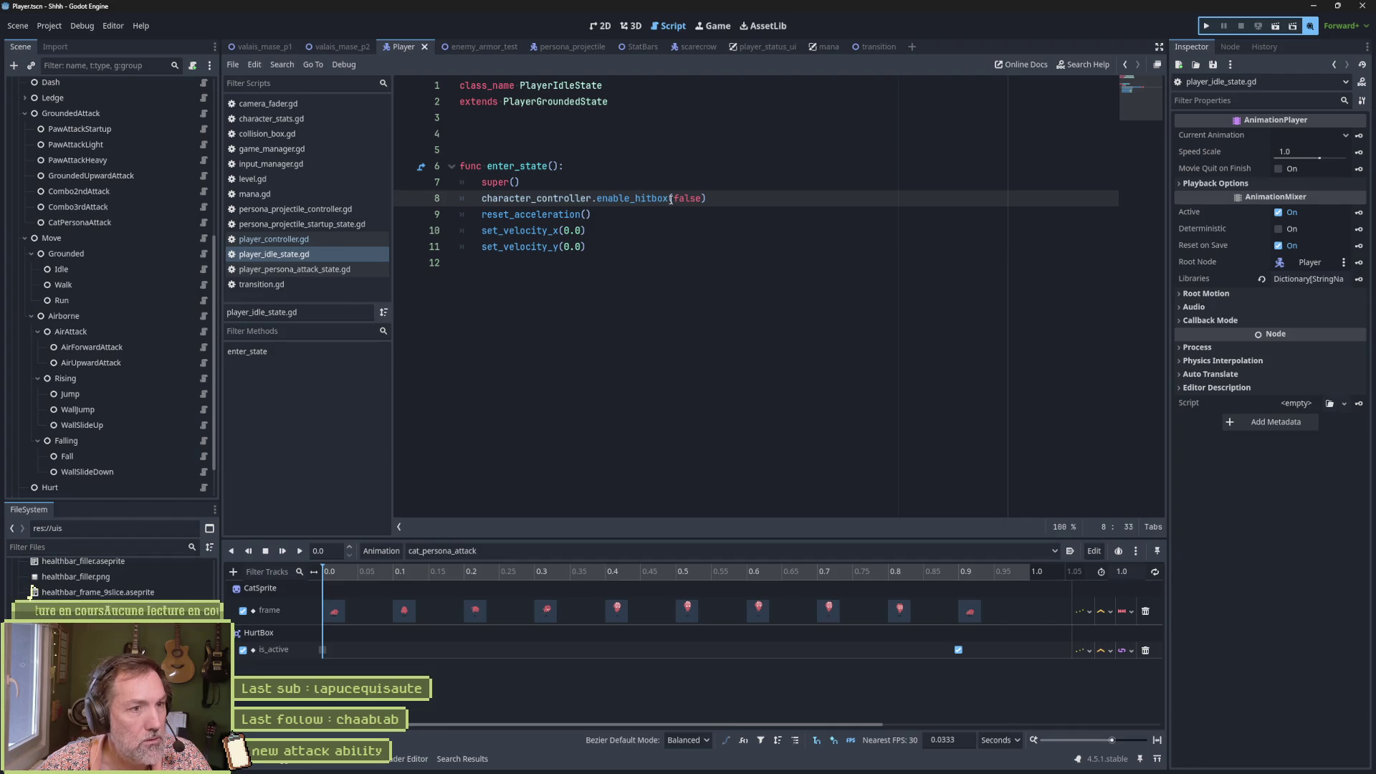
Step: Remove the enable_hitbox(false) line from enter_state and save player_idle_state.gd
{"action": "key", "text": "ctrl+shift+k"}
{"action": "key", "text": "ctrl+s"}
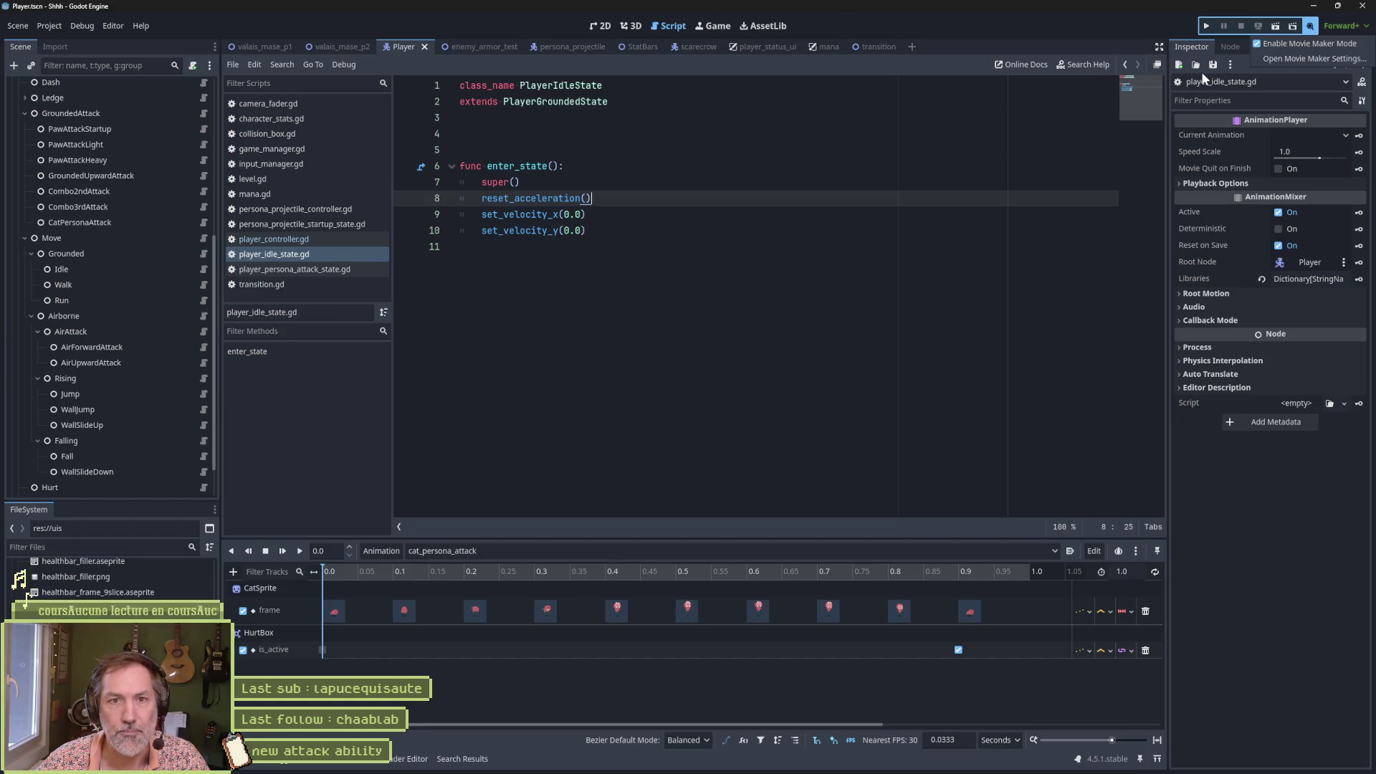
{"action": "key", "text": "Up"}
{"action": "key", "text": "Up"}
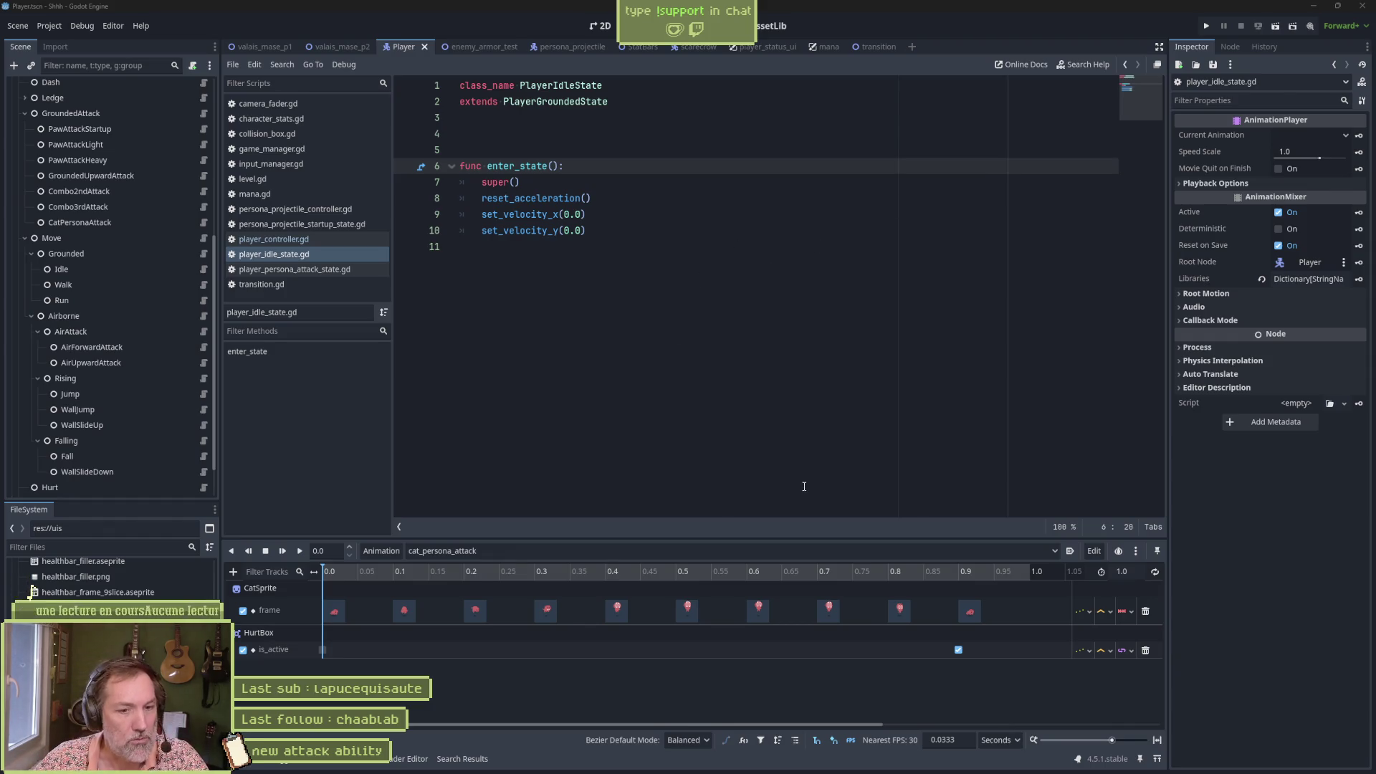
Step: Run enemy_armor_test with F6, hit both scarecrows with the wave attack for 50.0, then stop
{"action": "left_click", "coordinate": [704, 397]}
{"action": "left_click", "coordinate": [479, 47]}
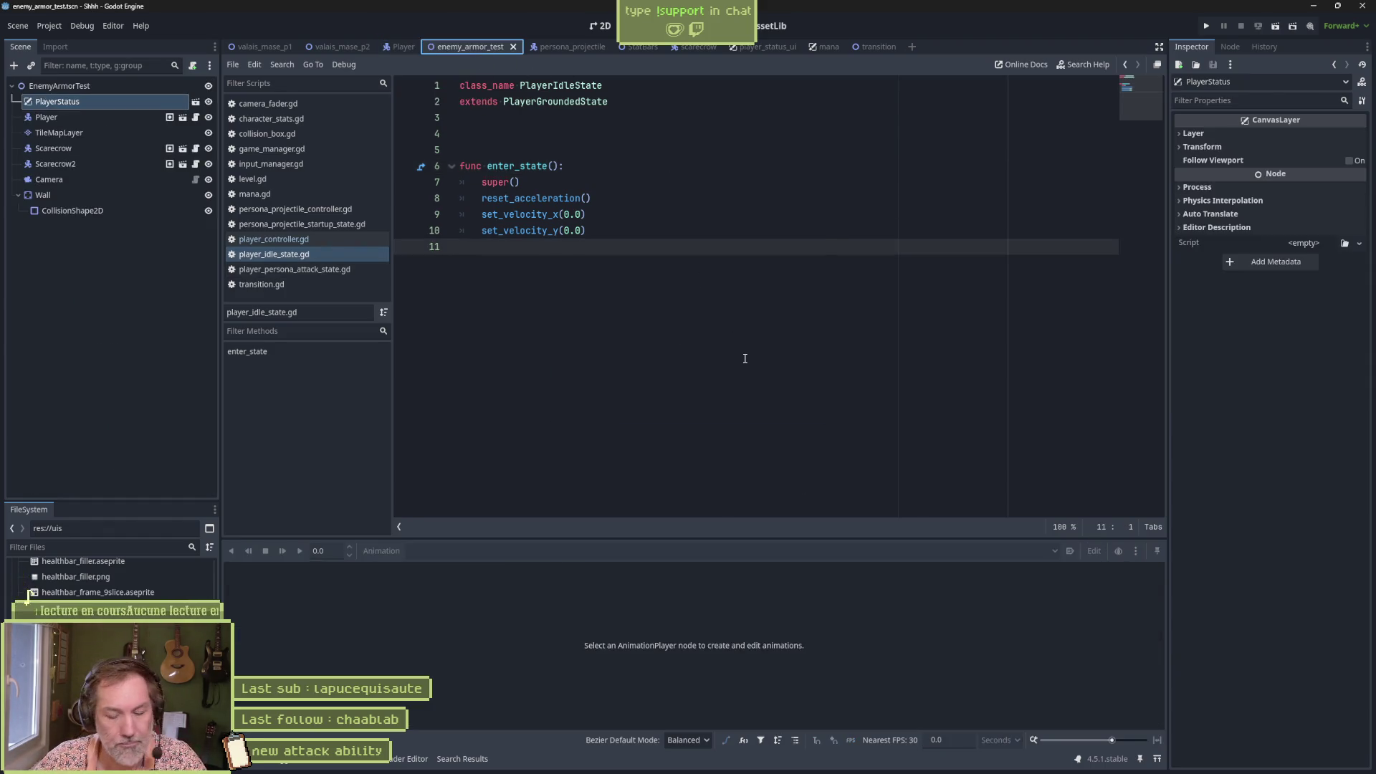
{"action": "key", "text": "F6"}
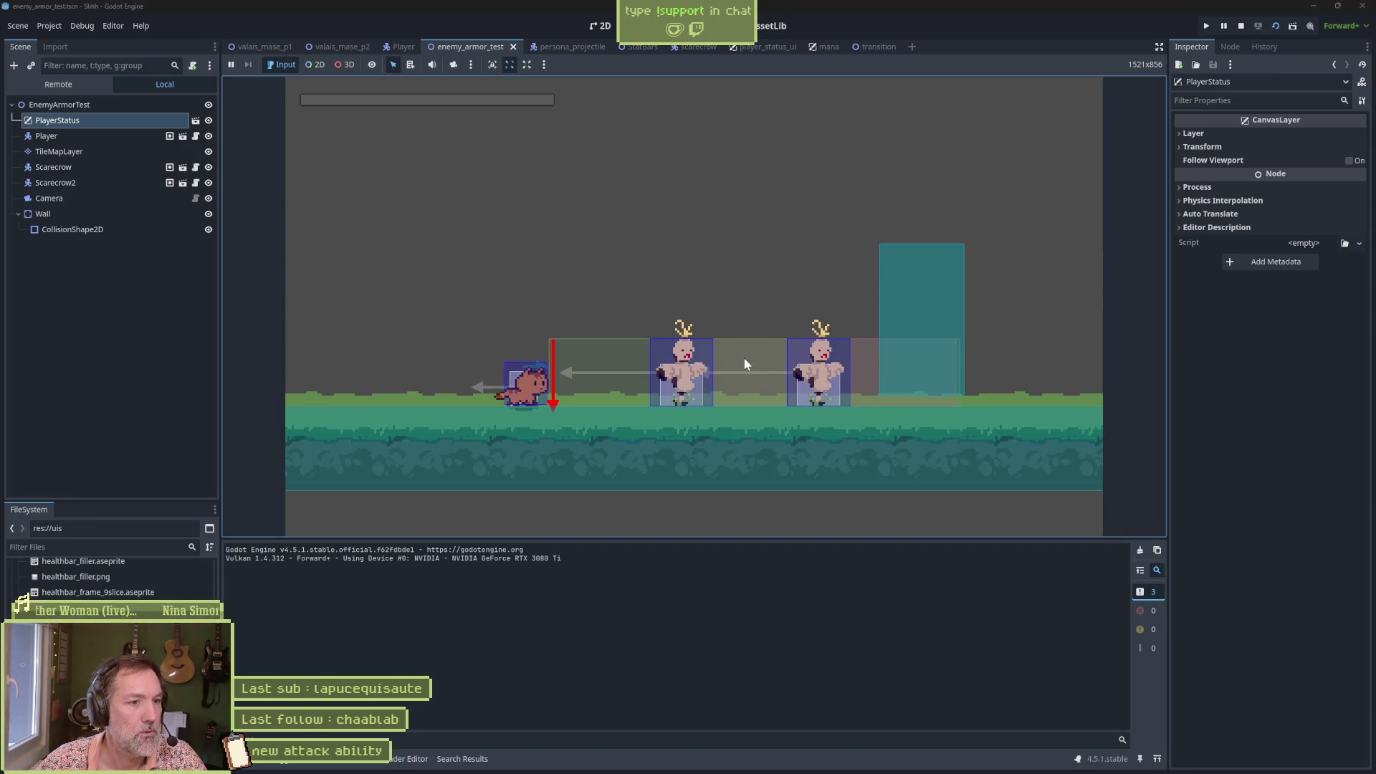
{"action": "key", "text": "d"}
{"action": "left_click", "coordinate": [744, 358]}
{"action": "right_click", "coordinate": [744, 364]}
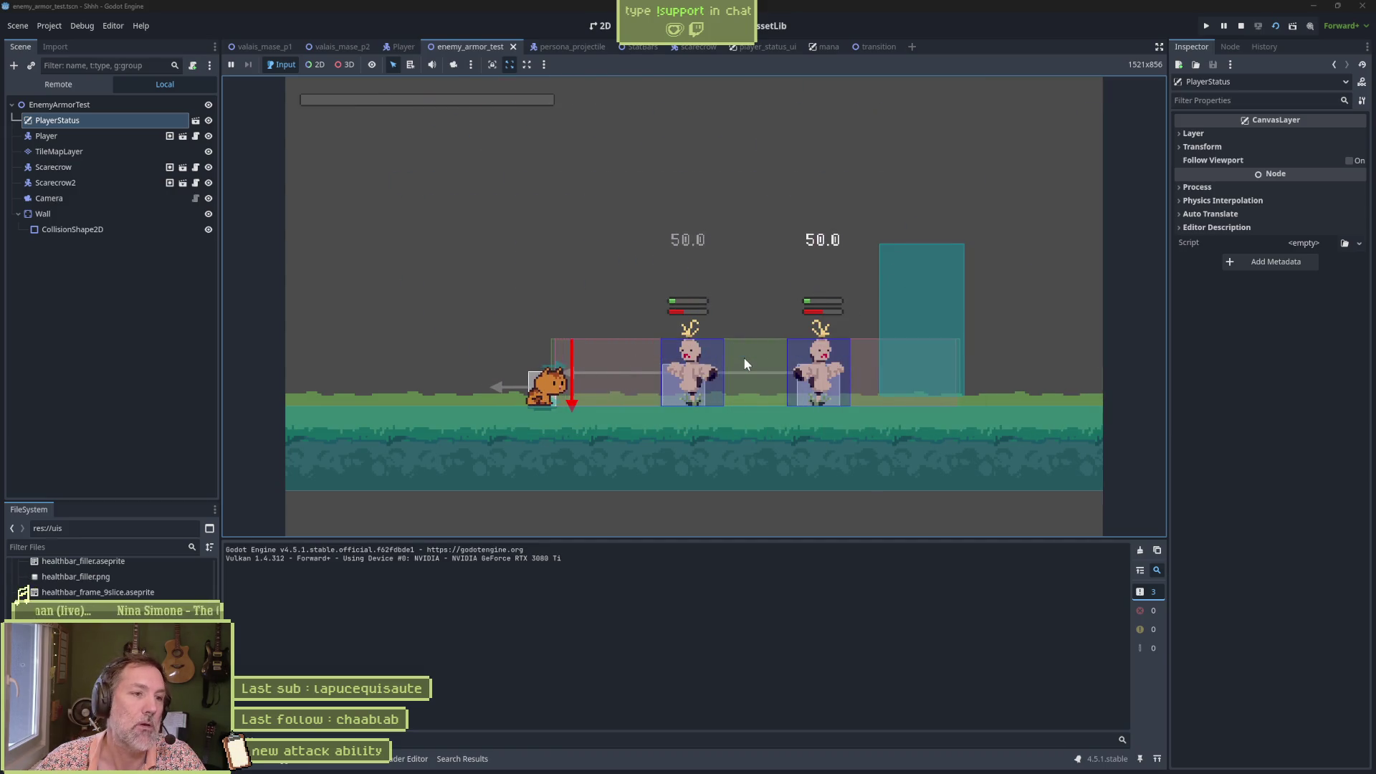
{"action": "key", "text": "a"}
{"action": "key", "text": "d"}
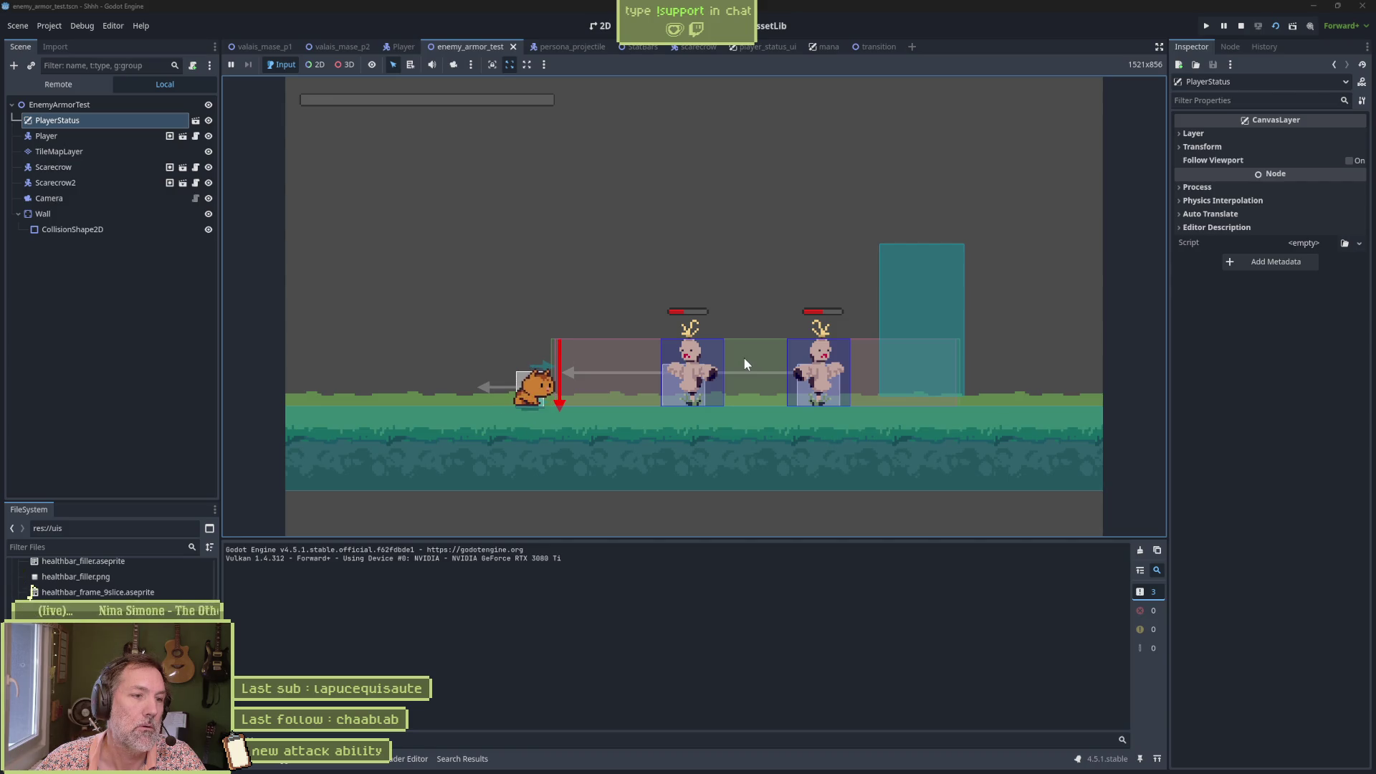
{"action": "key", "text": "F8"}
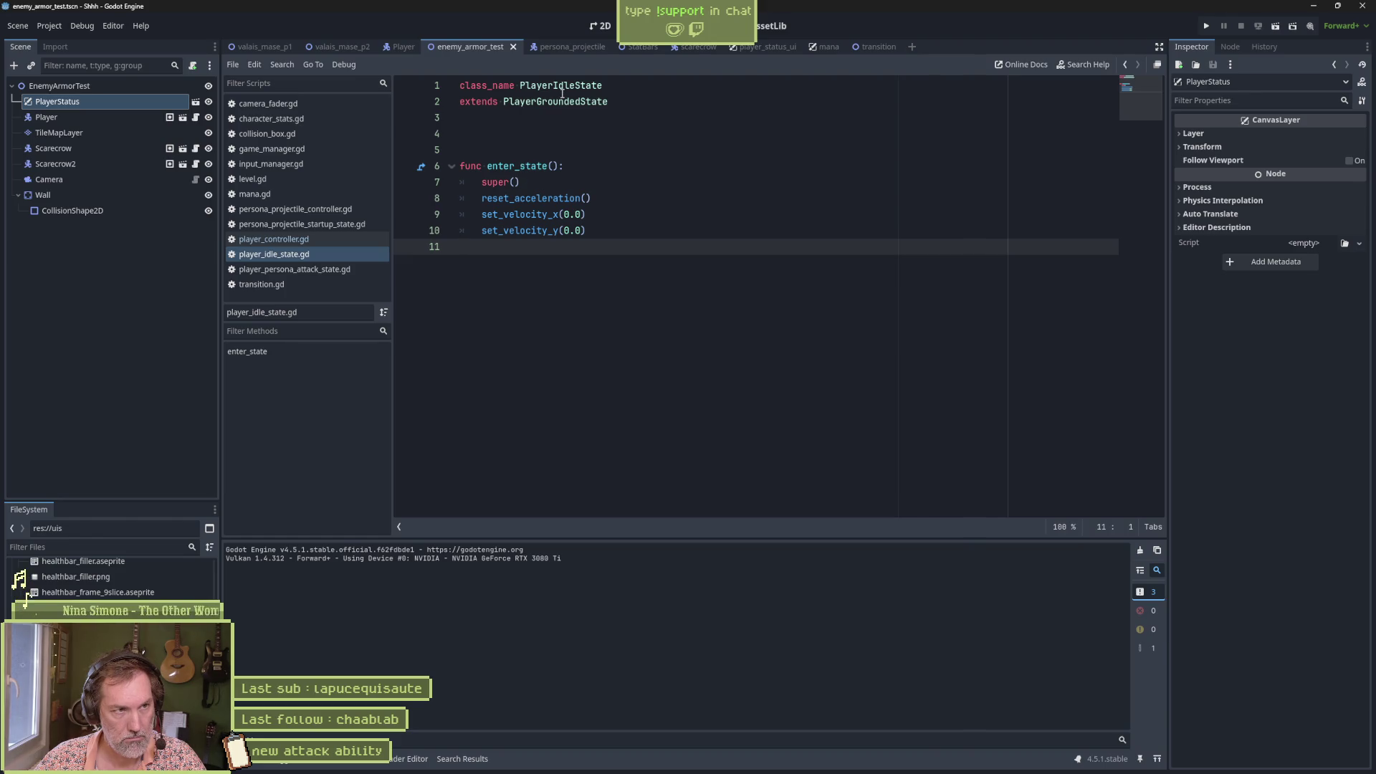
Step: Trace enter_state overrides from player_grounded_state.gd up to PlayerState, then return to the Player scene
{"action": "left_click", "coordinate": [422, 168]}
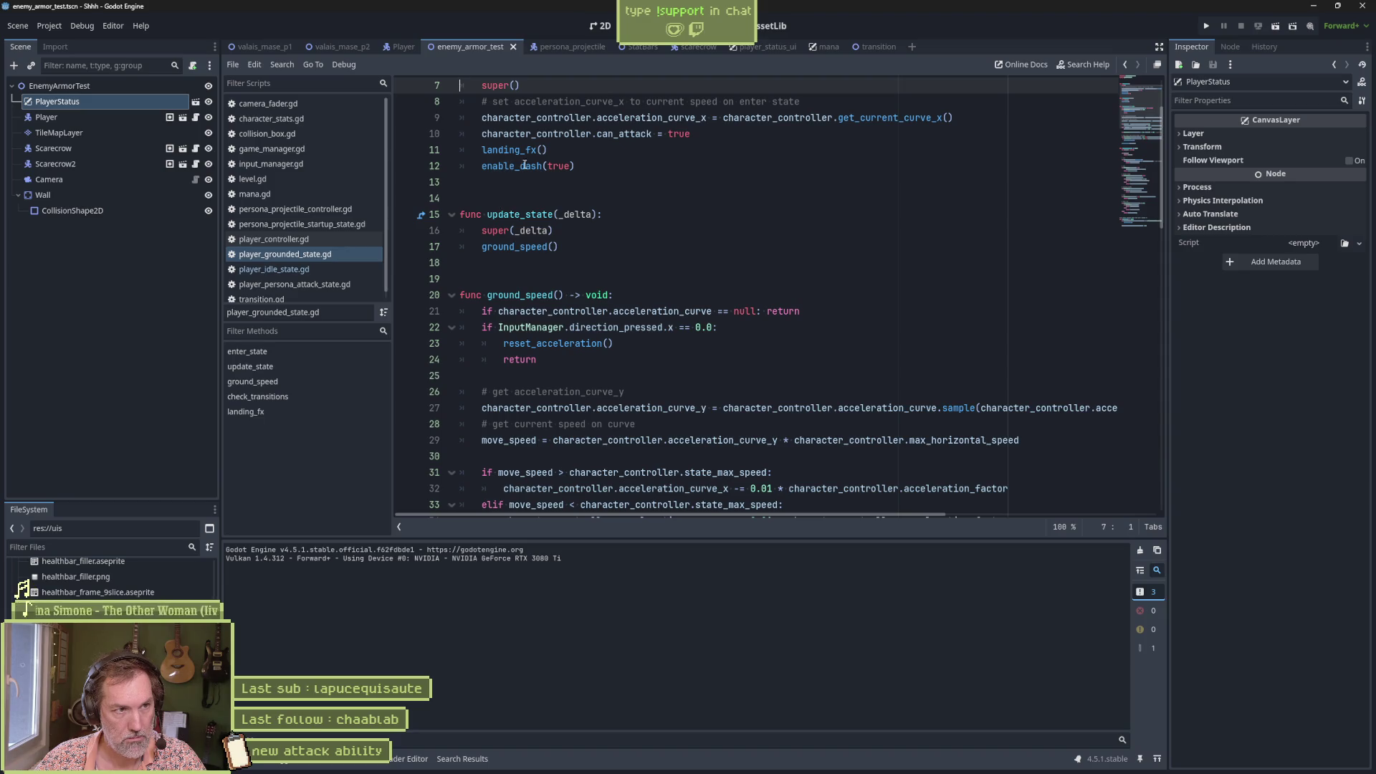
{"action": "scroll", "coordinate": [567, 167], "scroll_direction": "up", "scroll_amount": 1}
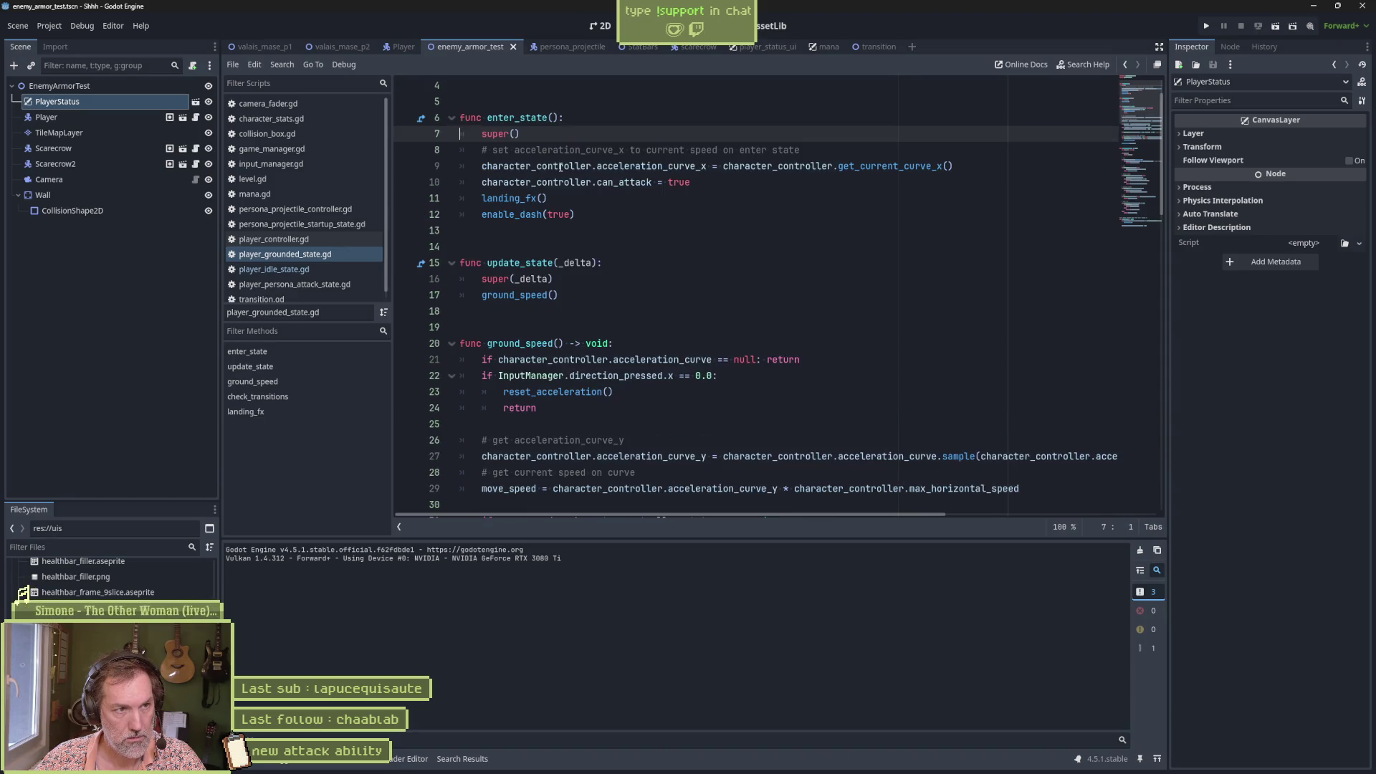
{"action": "left_click", "coordinate": [421, 119]}
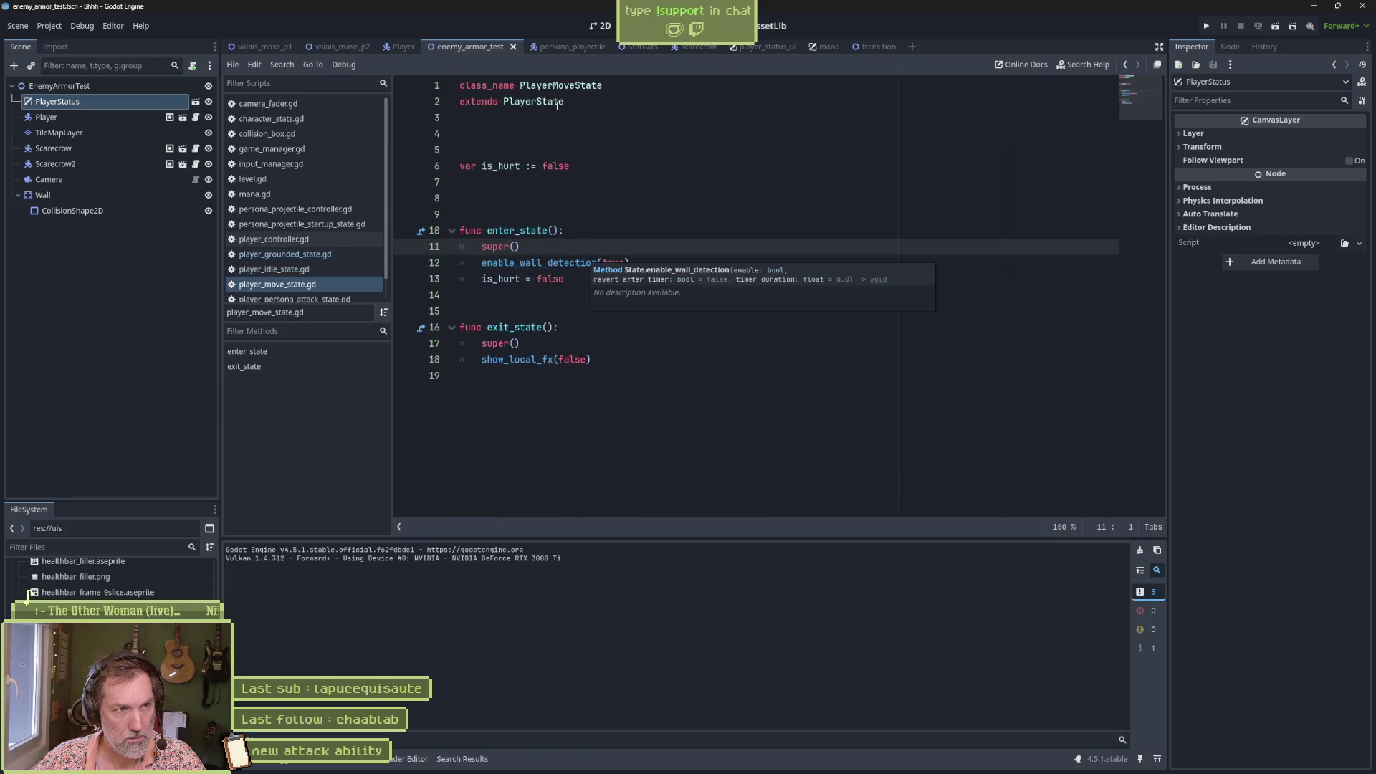
{"action": "left_click", "coordinate": [423, 232]}
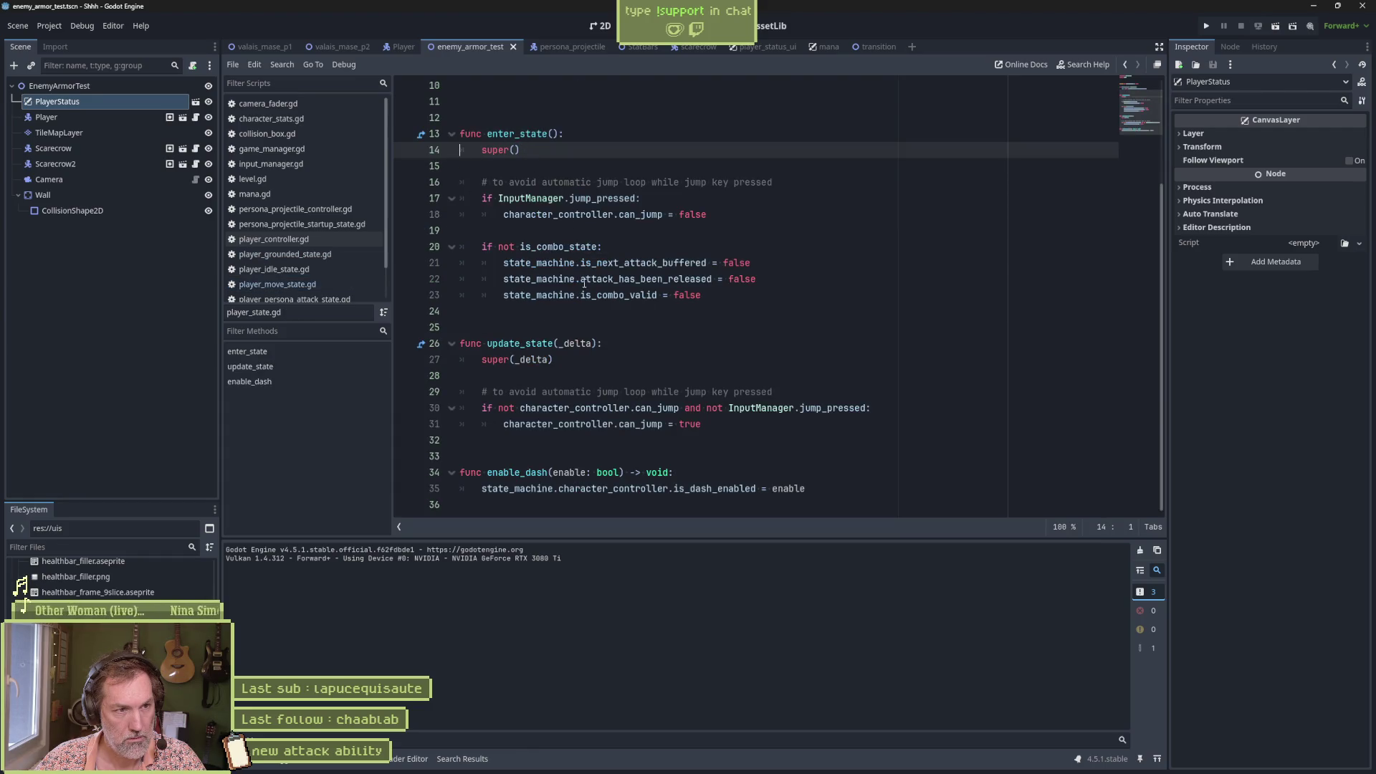
{"action": "scroll", "coordinate": [581, 282], "scroll_direction": "up", "scroll_amount": 3}
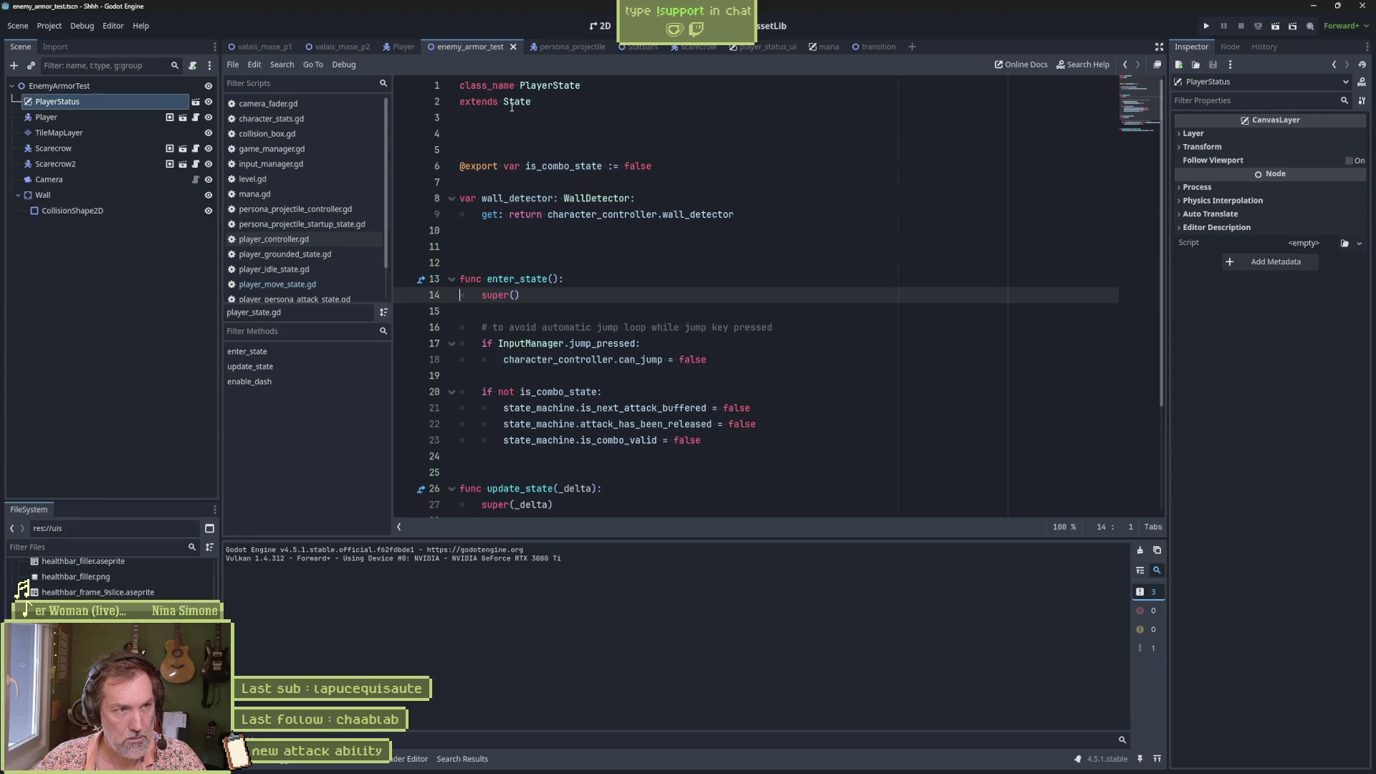
{"action": "left_click", "coordinate": [402, 50]}
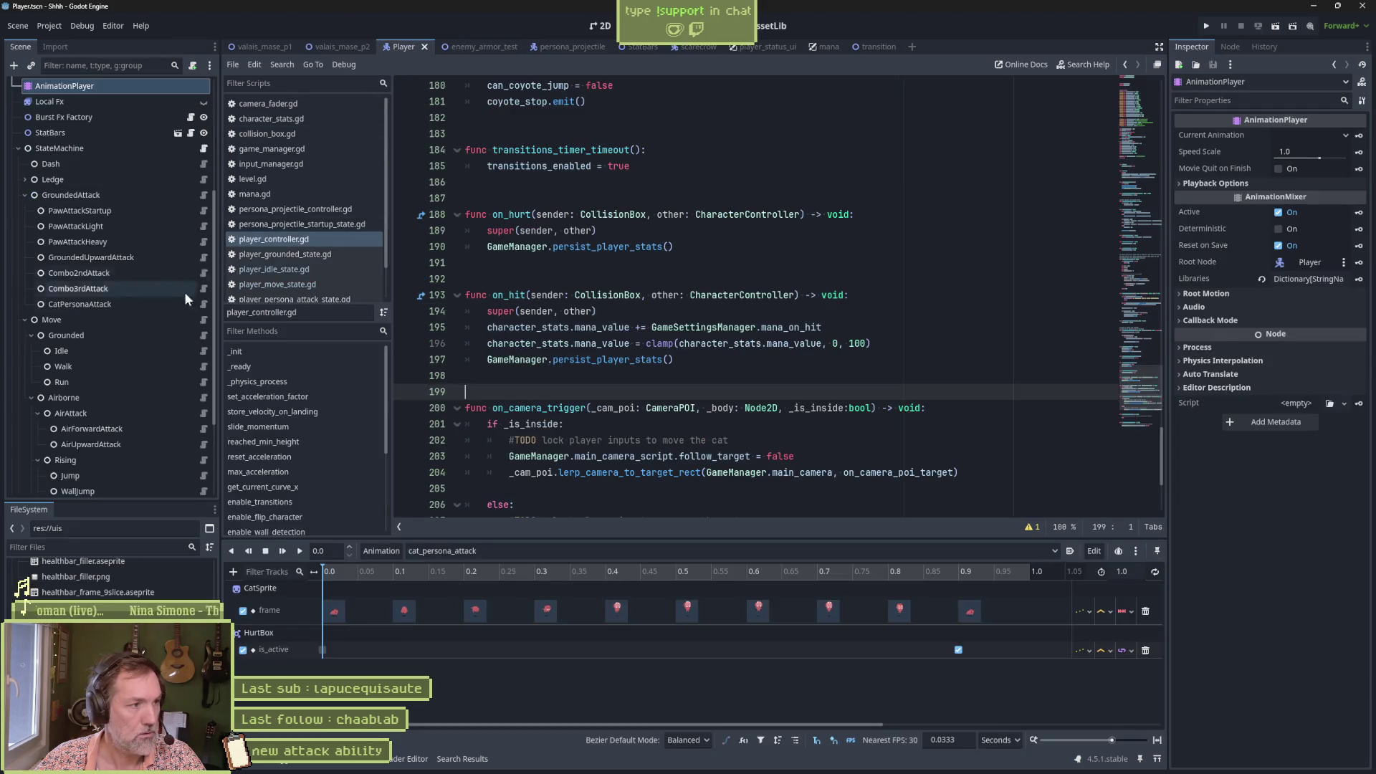
Step: Open player_idle_state.gd, show the 'idle' animation in the timeline, then open valais_mase_p2
{"action": "left_click", "coordinate": [204, 350]}
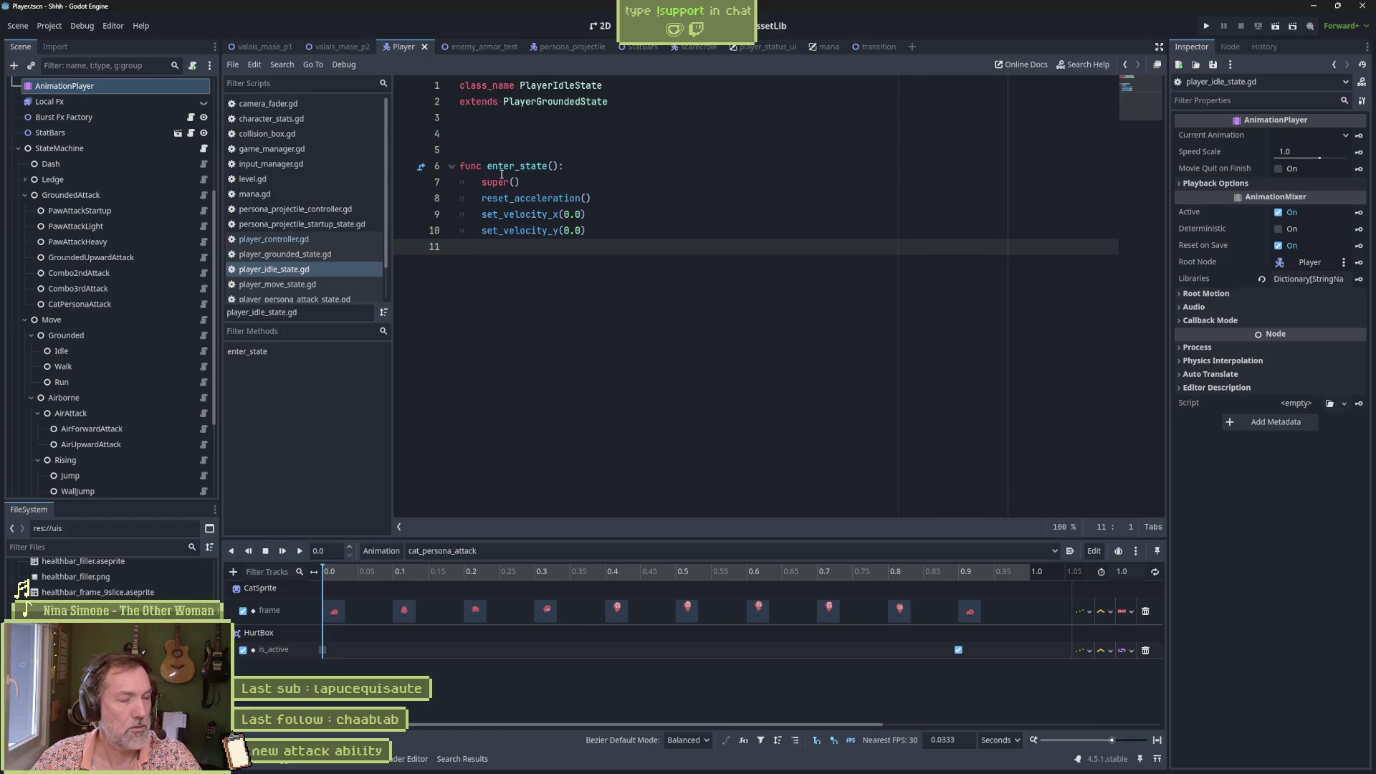
{"action": "scroll", "coordinate": [136, 273], "scroll_direction": "up", "scroll_amount": 5}
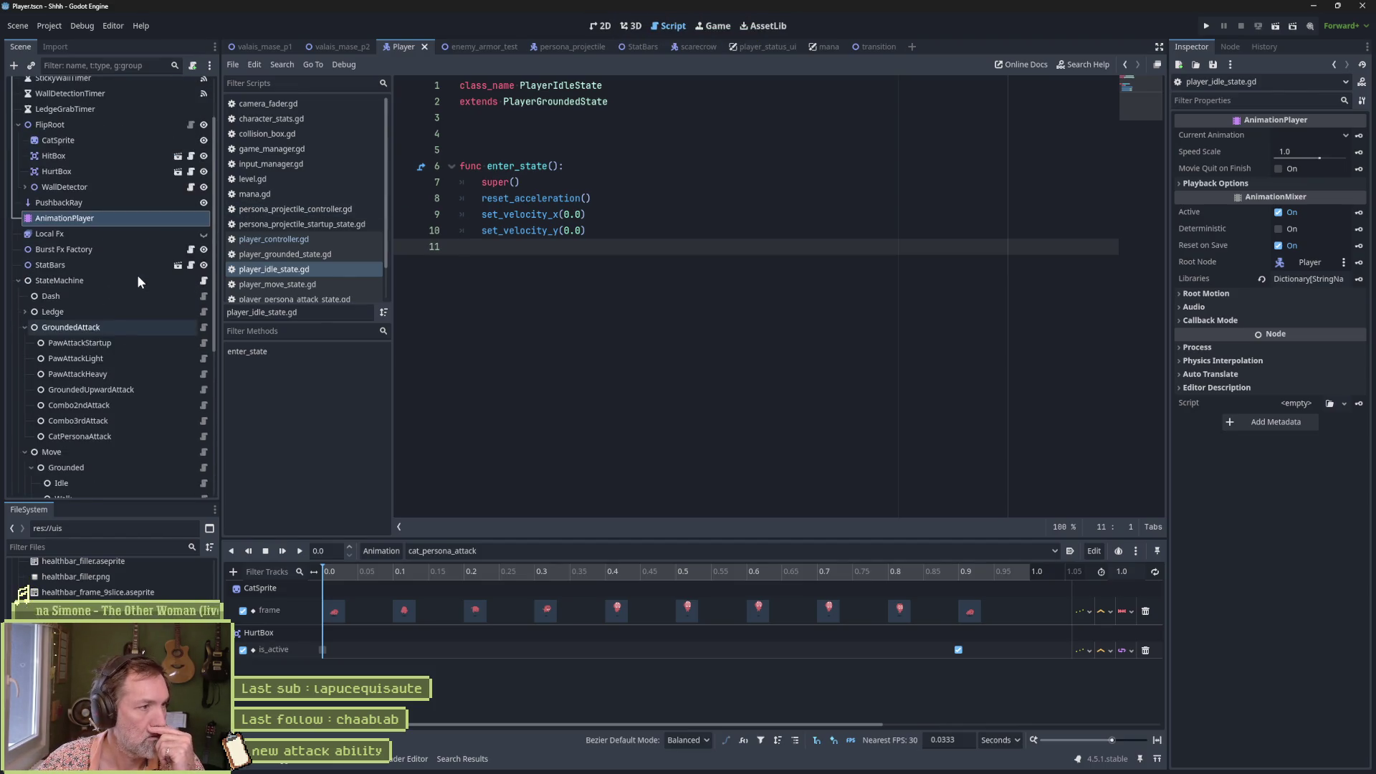
{"action": "left_click", "coordinate": [501, 552]}
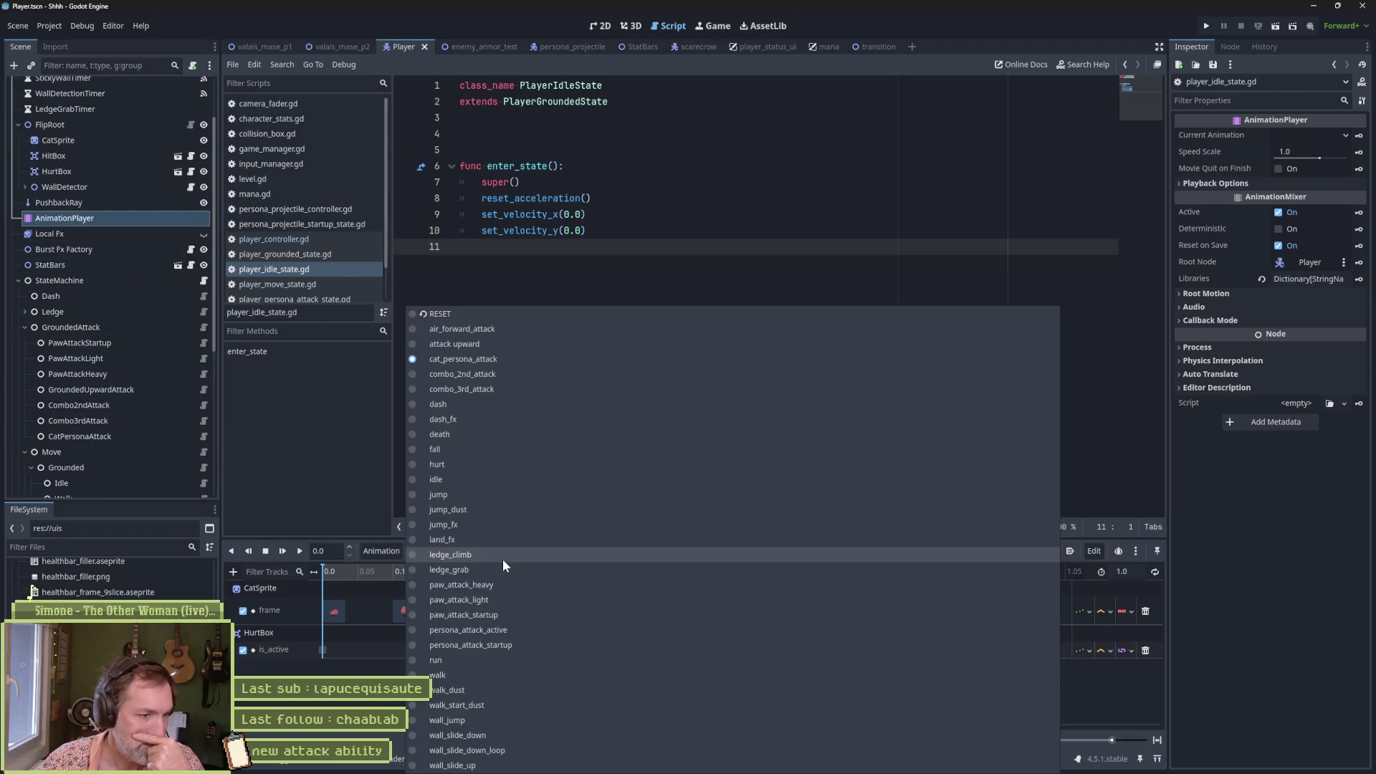
{"action": "left_click", "coordinate": [536, 476]}
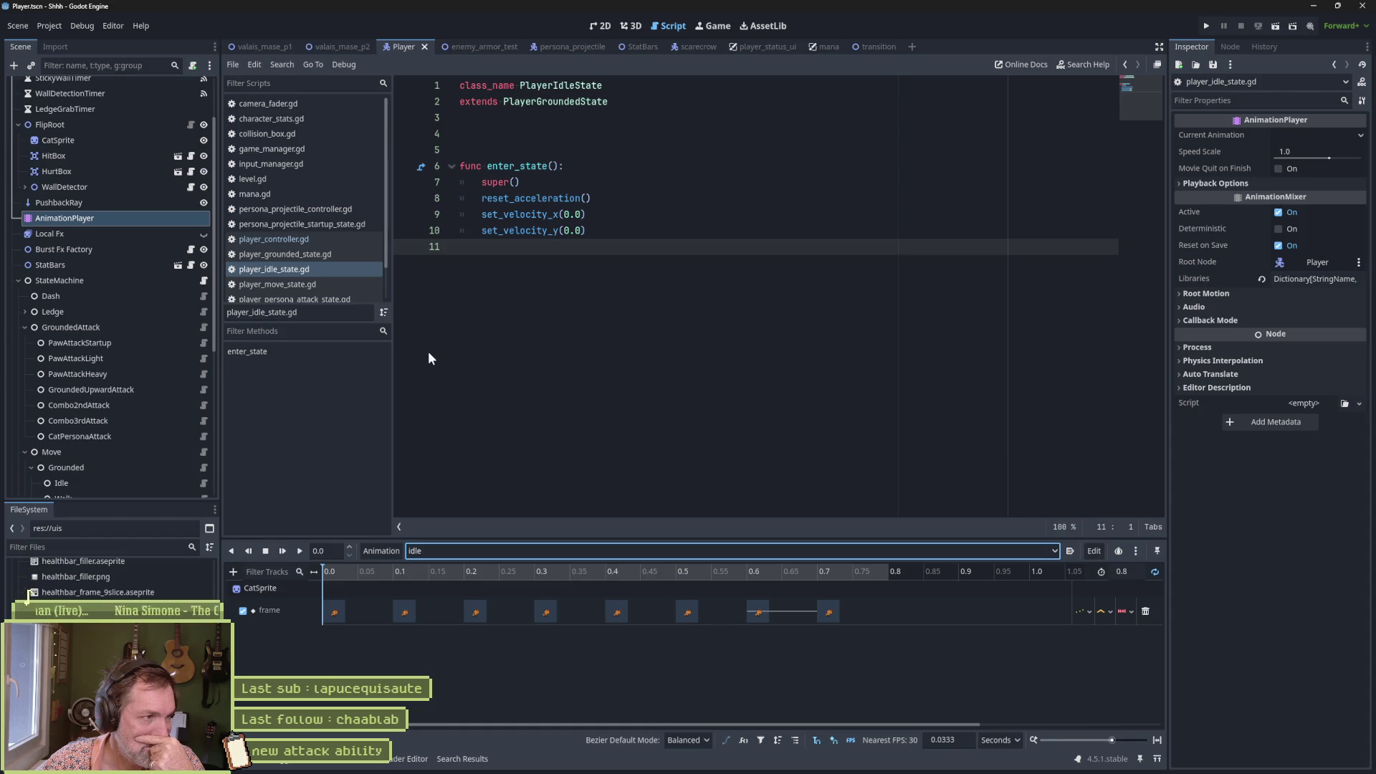
{"action": "left_click", "coordinate": [345, 49]}
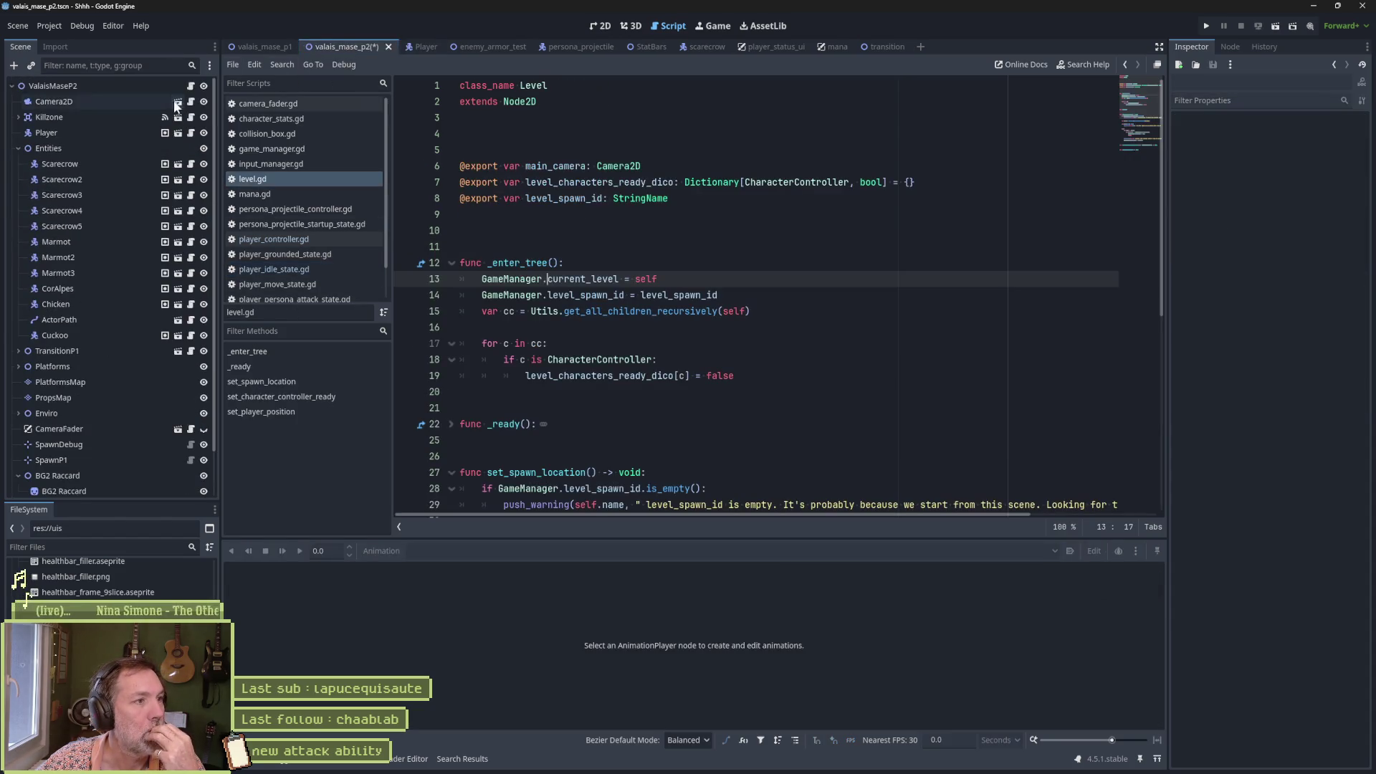
Step: Enable Show Debuggers on the level's Player node and turn on Movie Maker recording mode
{"action": "left_click", "coordinate": [139, 134]}
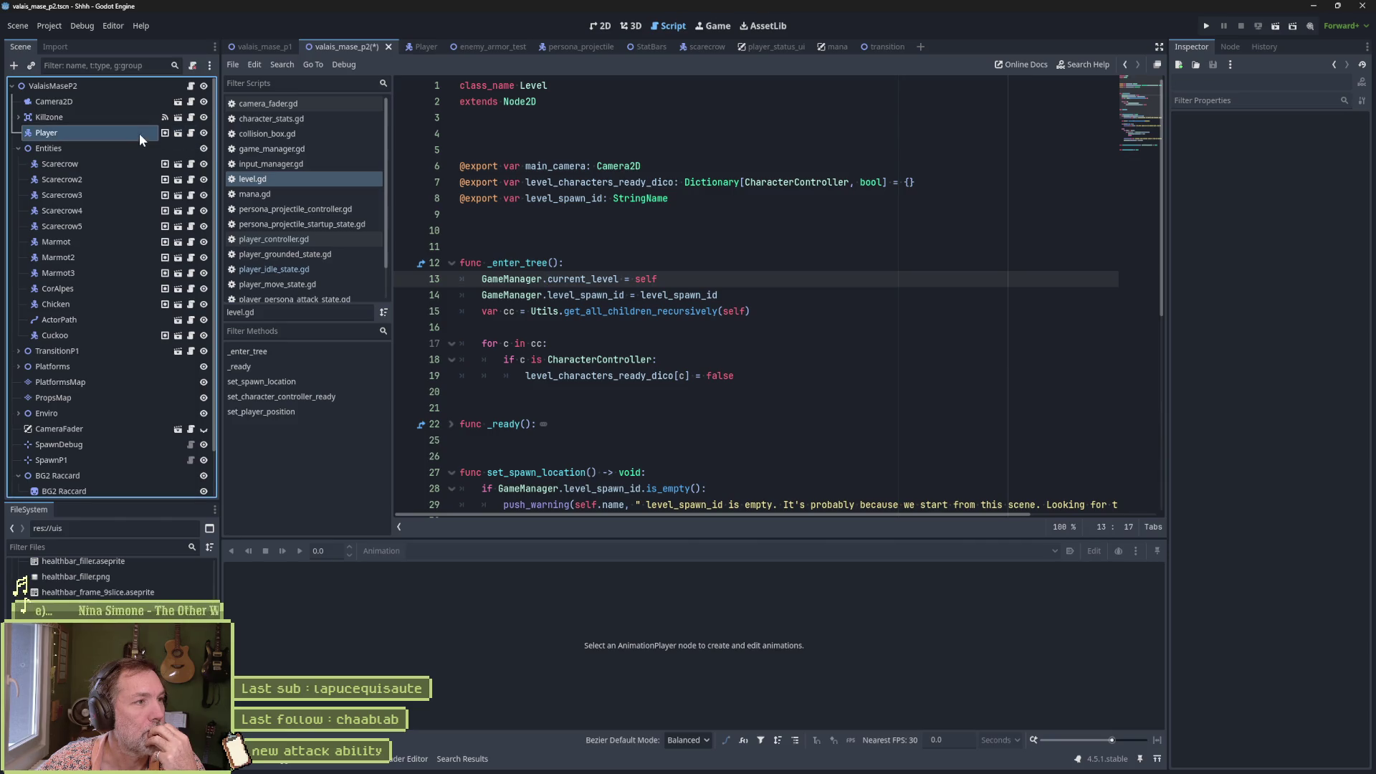
{"action": "scroll", "coordinate": [1233, 488], "scroll_direction": "down", "scroll_amount": 5}
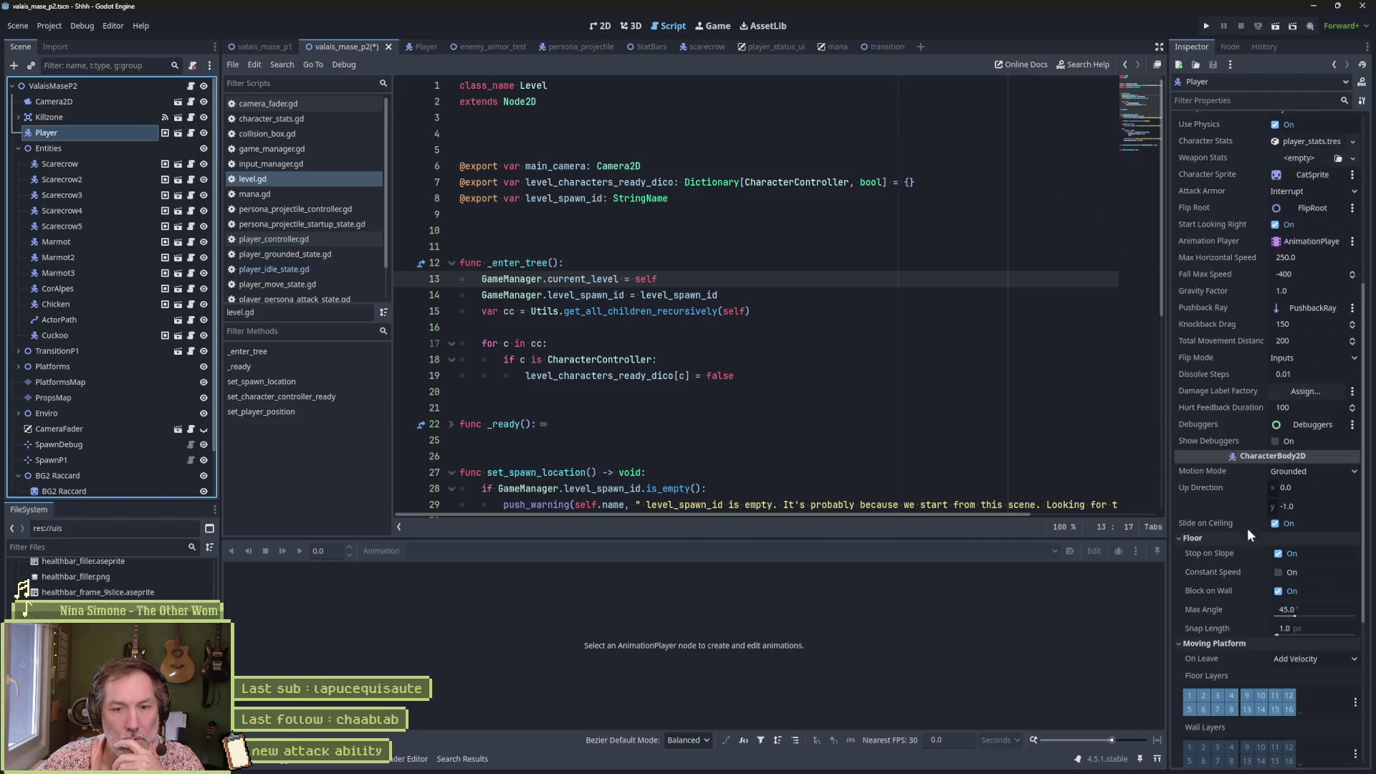
{"action": "left_click", "coordinate": [1275, 440]}
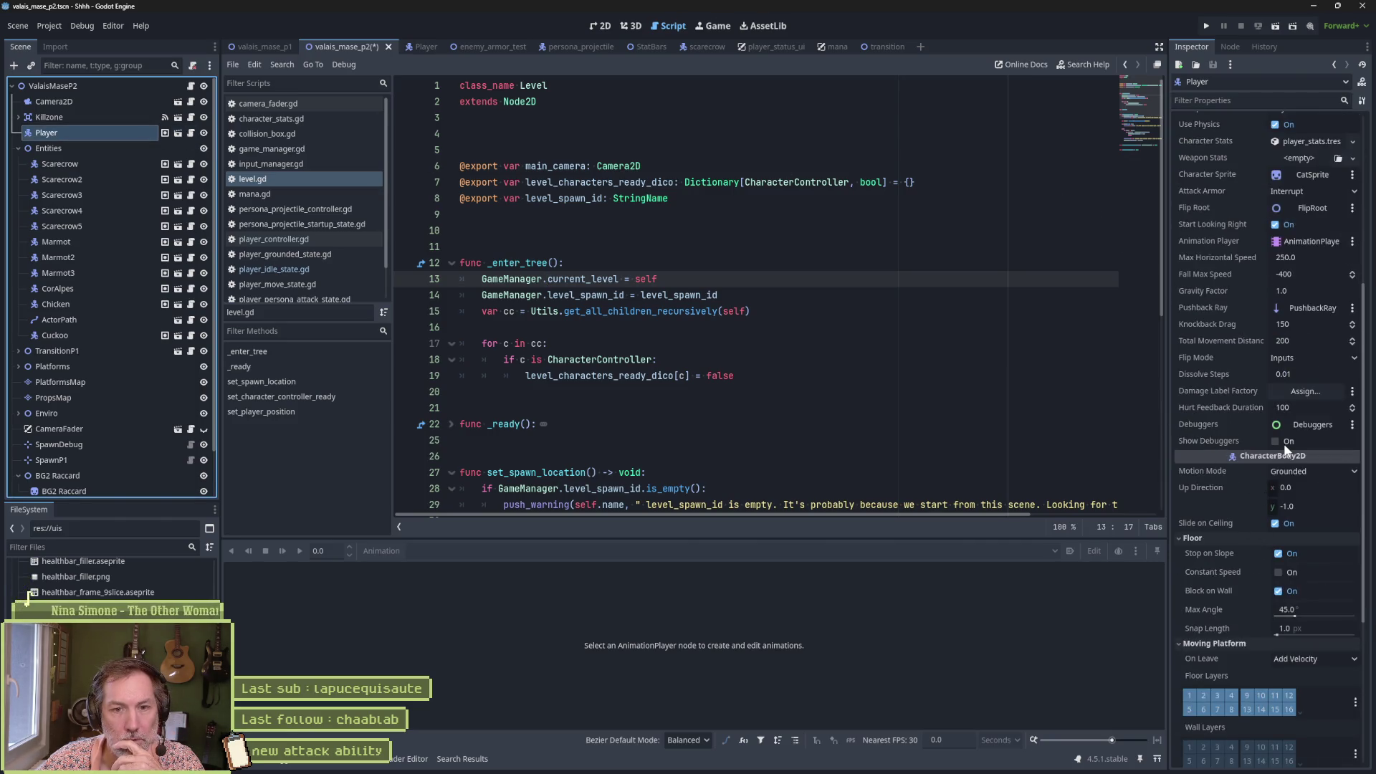
{"action": "left_click", "coordinate": [918, 395]}
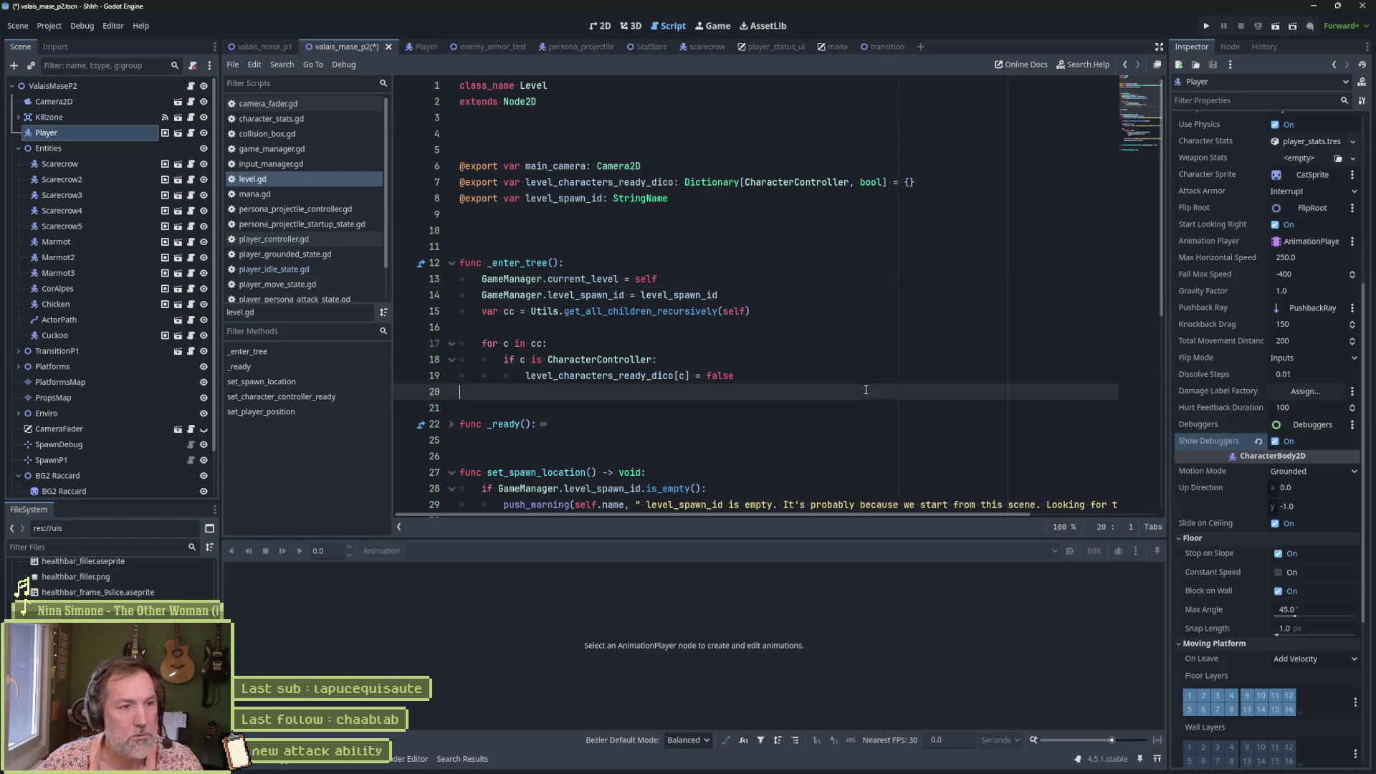
{"action": "left_click", "coordinate": [1311, 25]}
{"action": "left_click", "coordinate": [816, 240]}
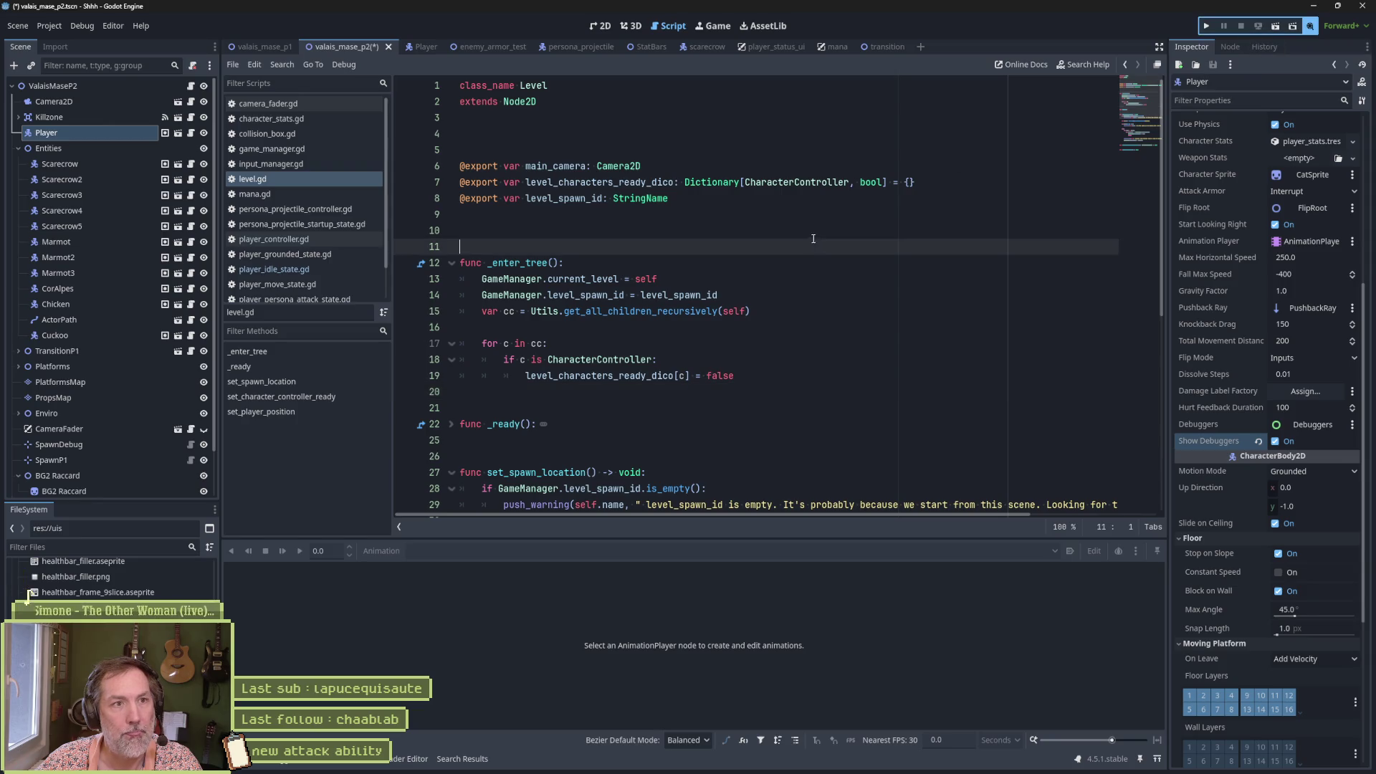
Step: Save and run the level, trigger the cat persona attack, stop, and seek through the Shhh.avi recording
{"action": "key", "text": "F5"}
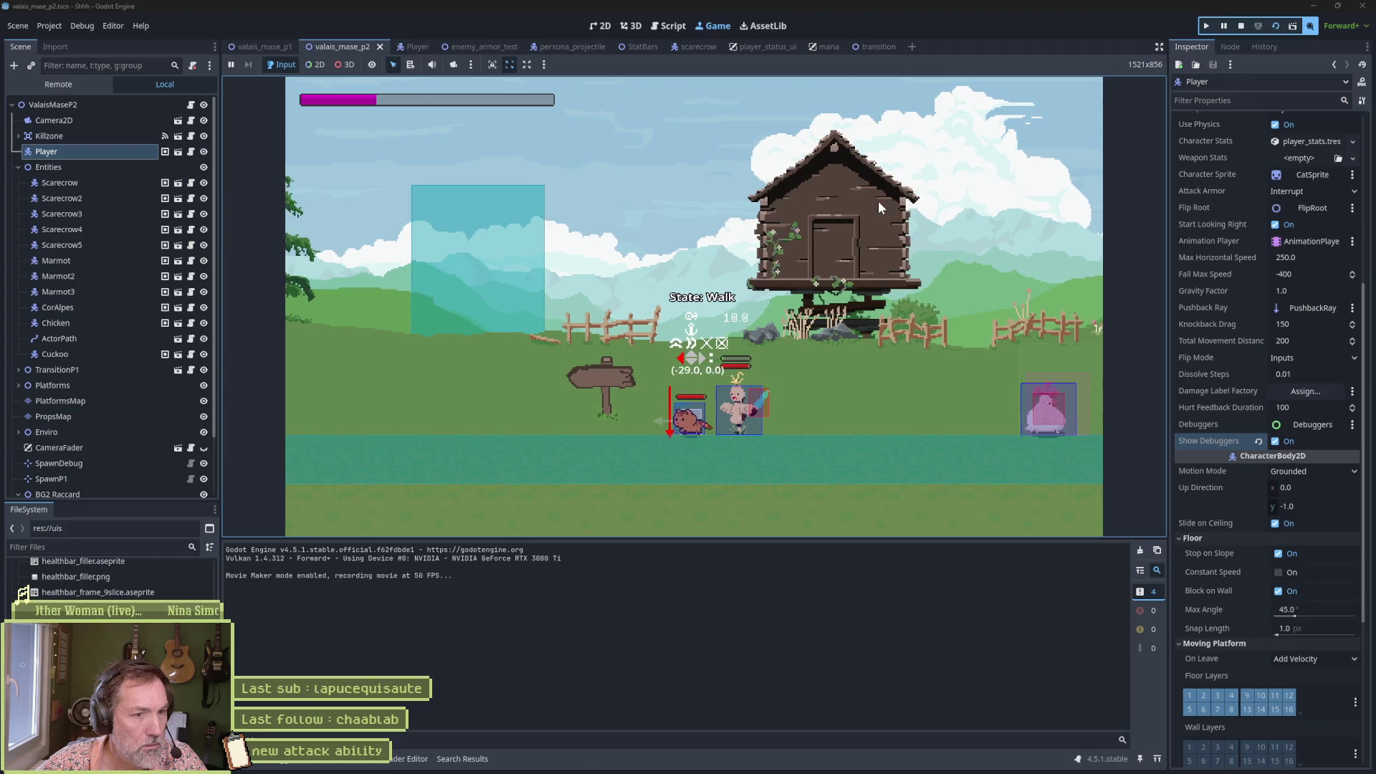
{"action": "key", "text": "x"}
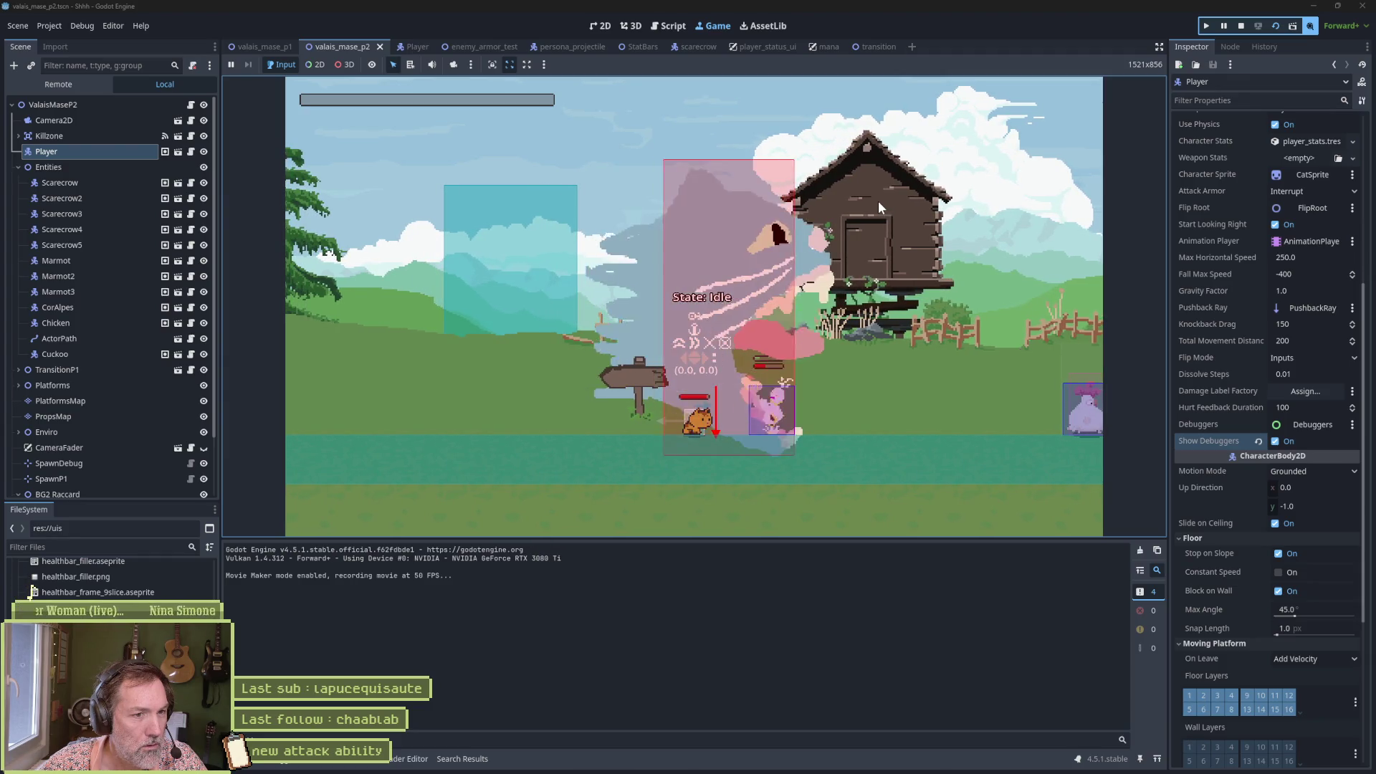
{"action": "key", "text": "F8"}
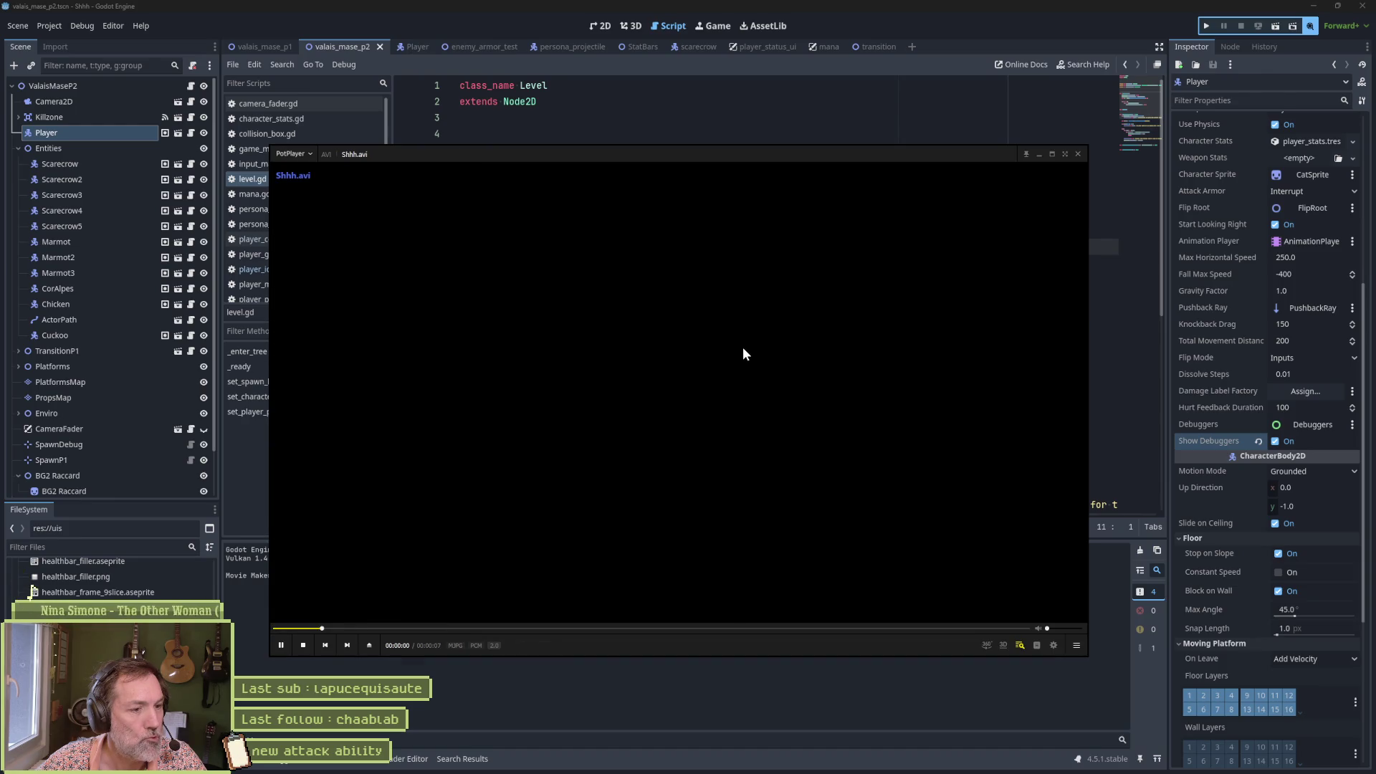
{"action": "left_click", "coordinate": [580, 629]}
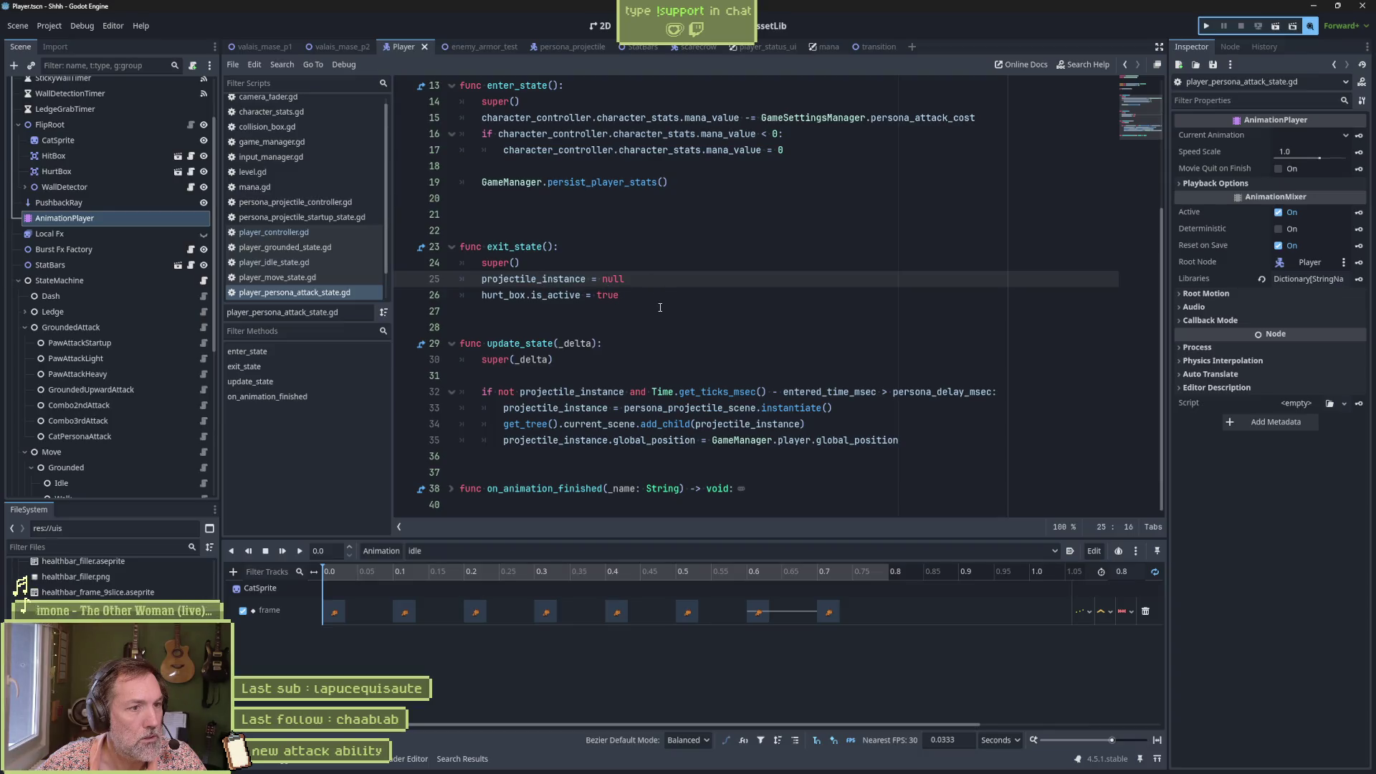
Step: Delete the 'hurt_box.is_active = true' line from exit_state and run enemy_armor_test with F6
{"action": "left_click", "coordinate": [632, 303]}
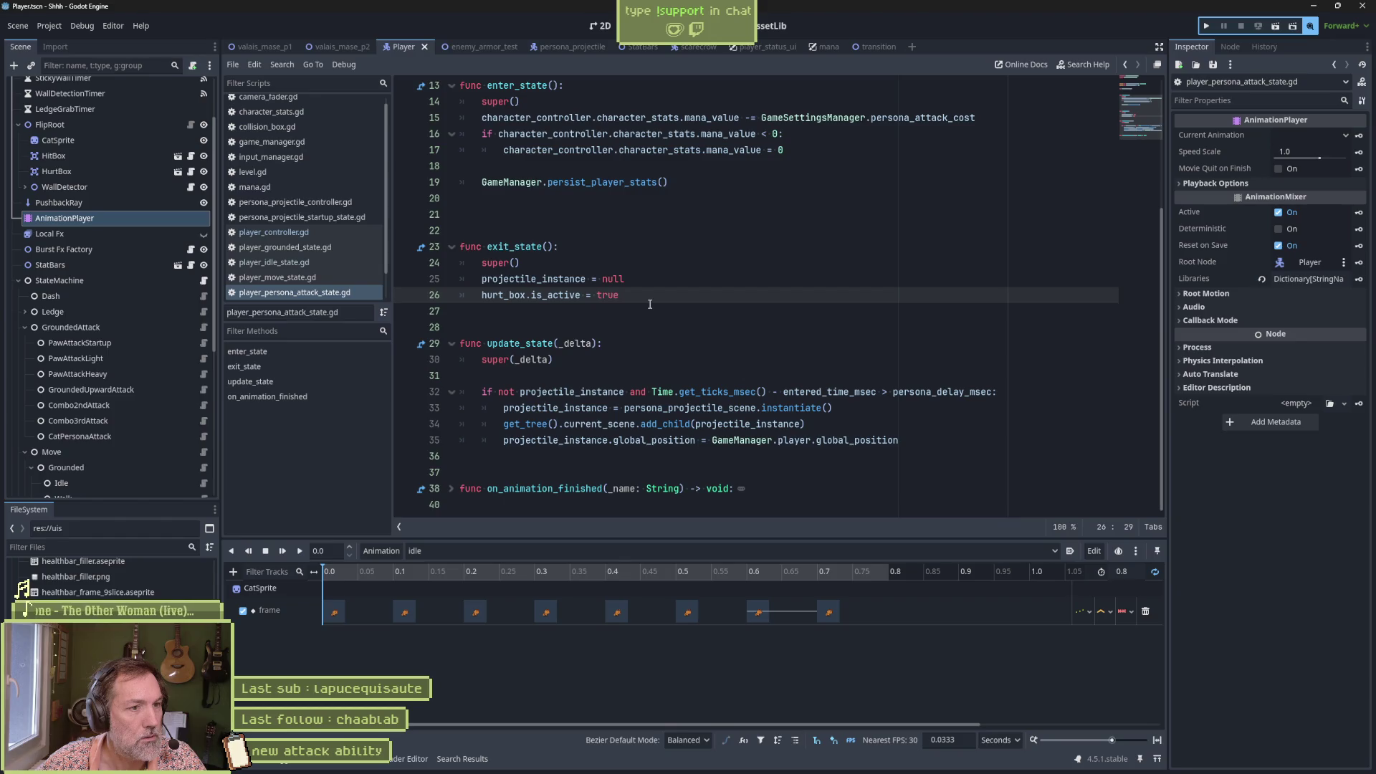
{"action": "key", "text": "ctrl+shift+k"}
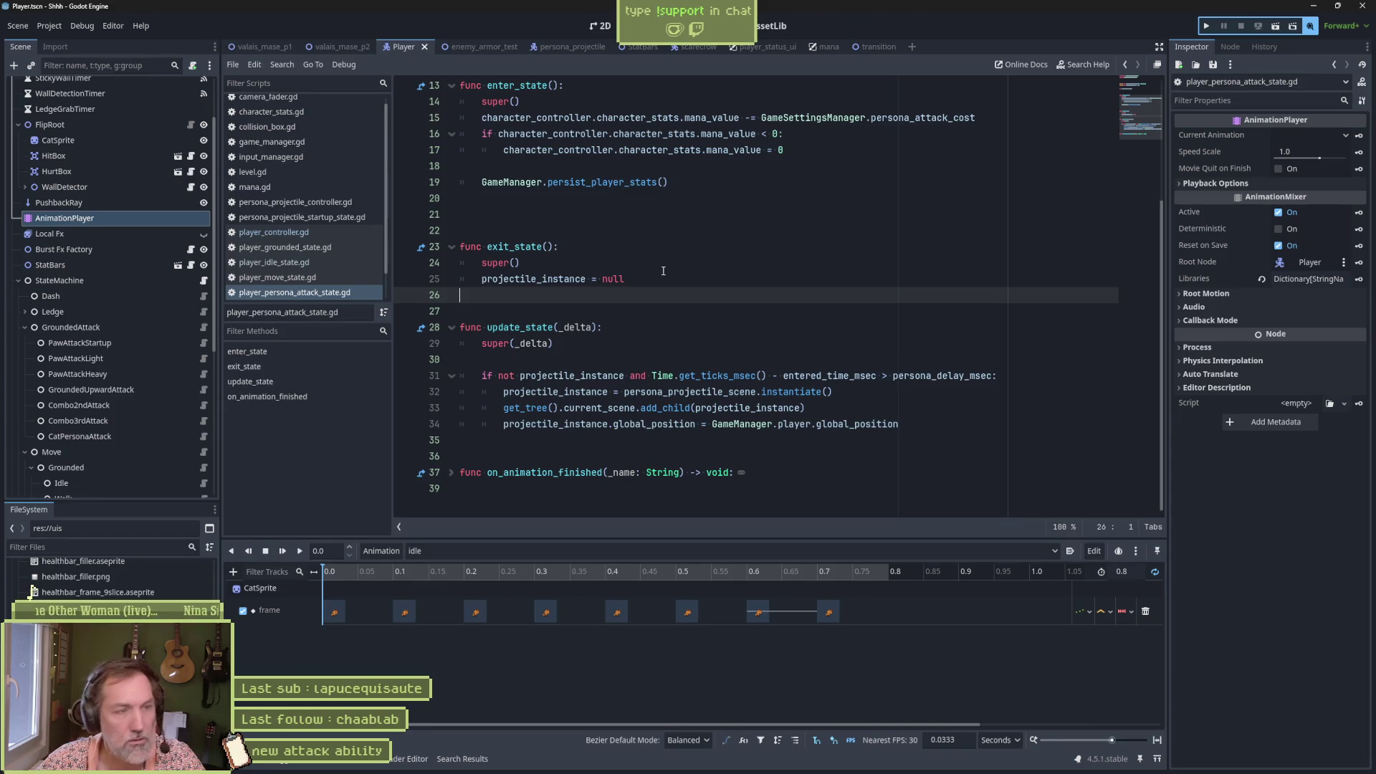
{"action": "left_click", "coordinate": [503, 49]}
{"action": "key", "text": "F6"}
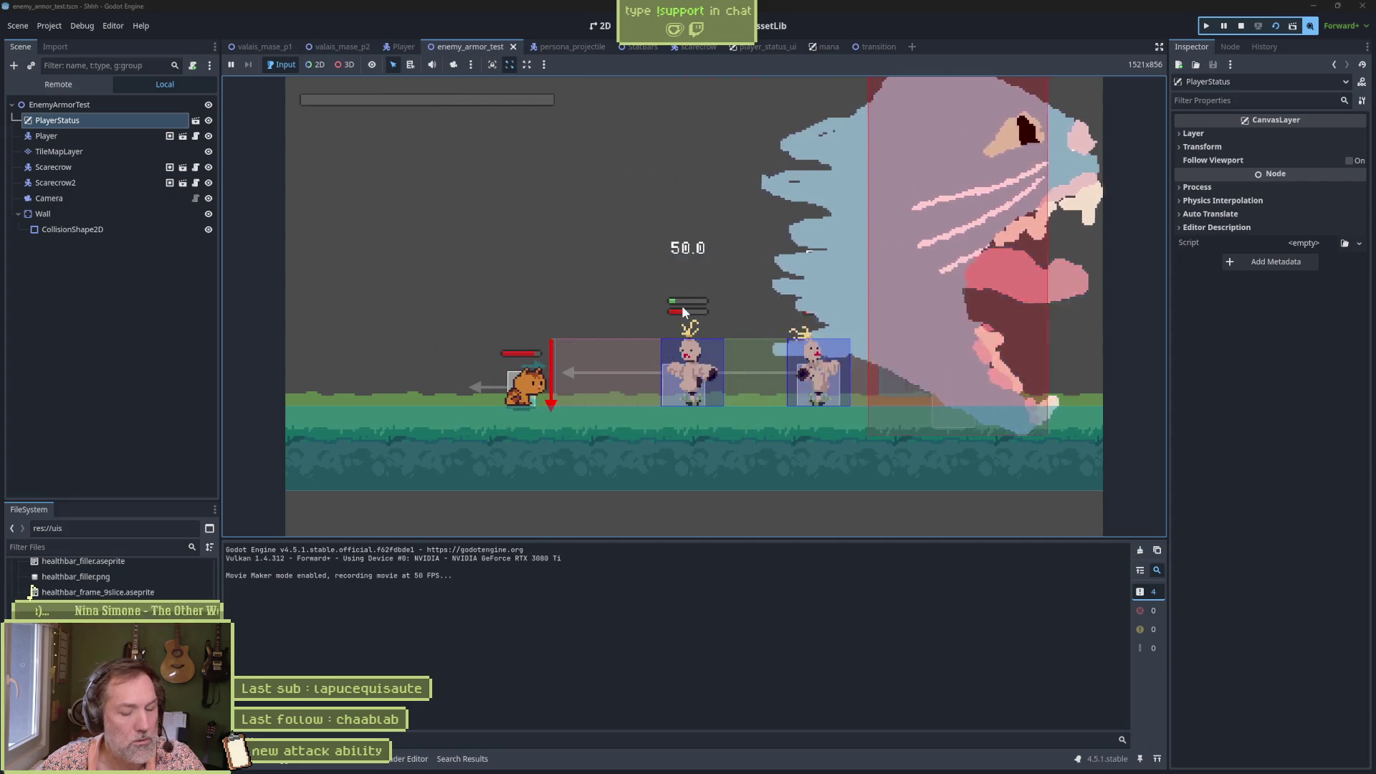
Step: Stop the test run, trace exit_state to base state.gd, check player_idle_state.gd, return to Player
{"action": "key", "text": "F8"}
{"action": "key", "text": "Up"}
{"action": "key", "text": "Up"}
{"action": "key", "text": "Down"}
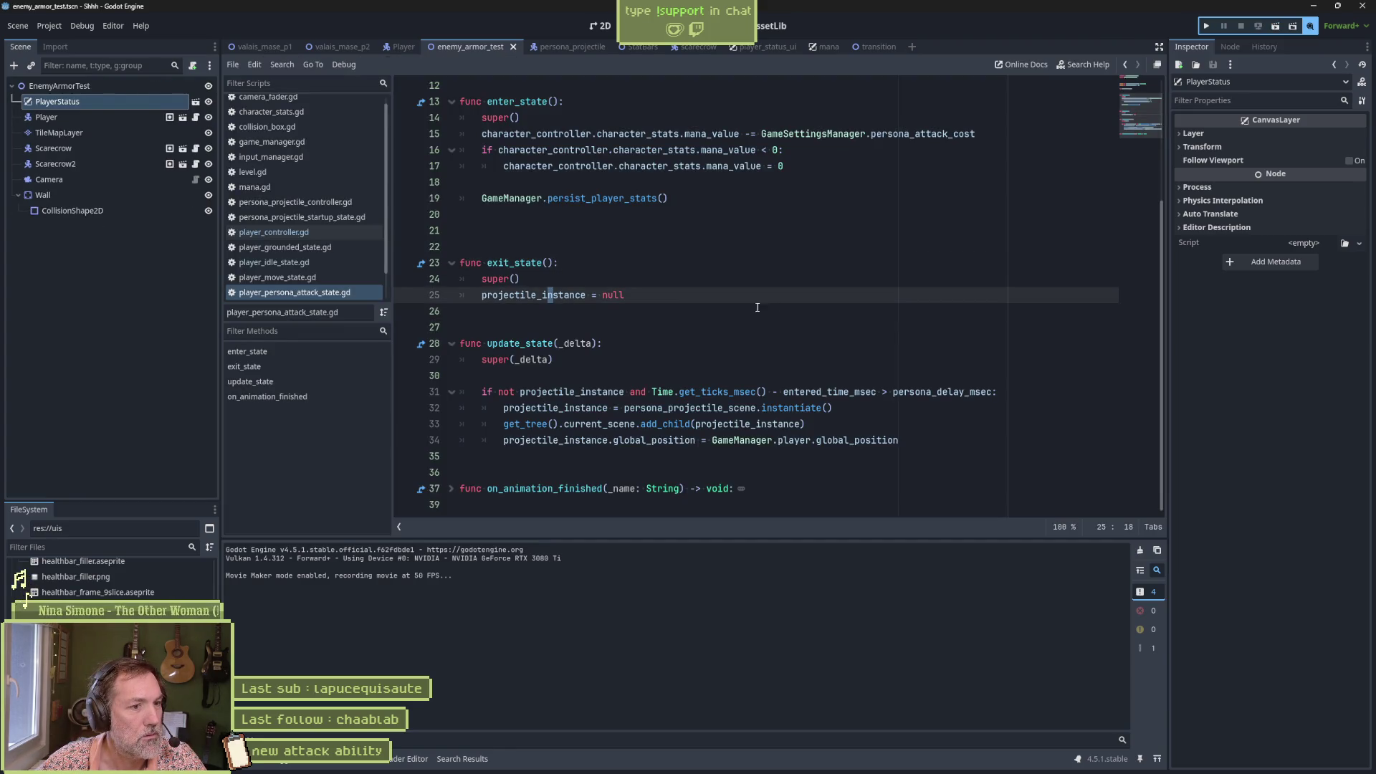
{"action": "left_click", "coordinate": [420, 263]}
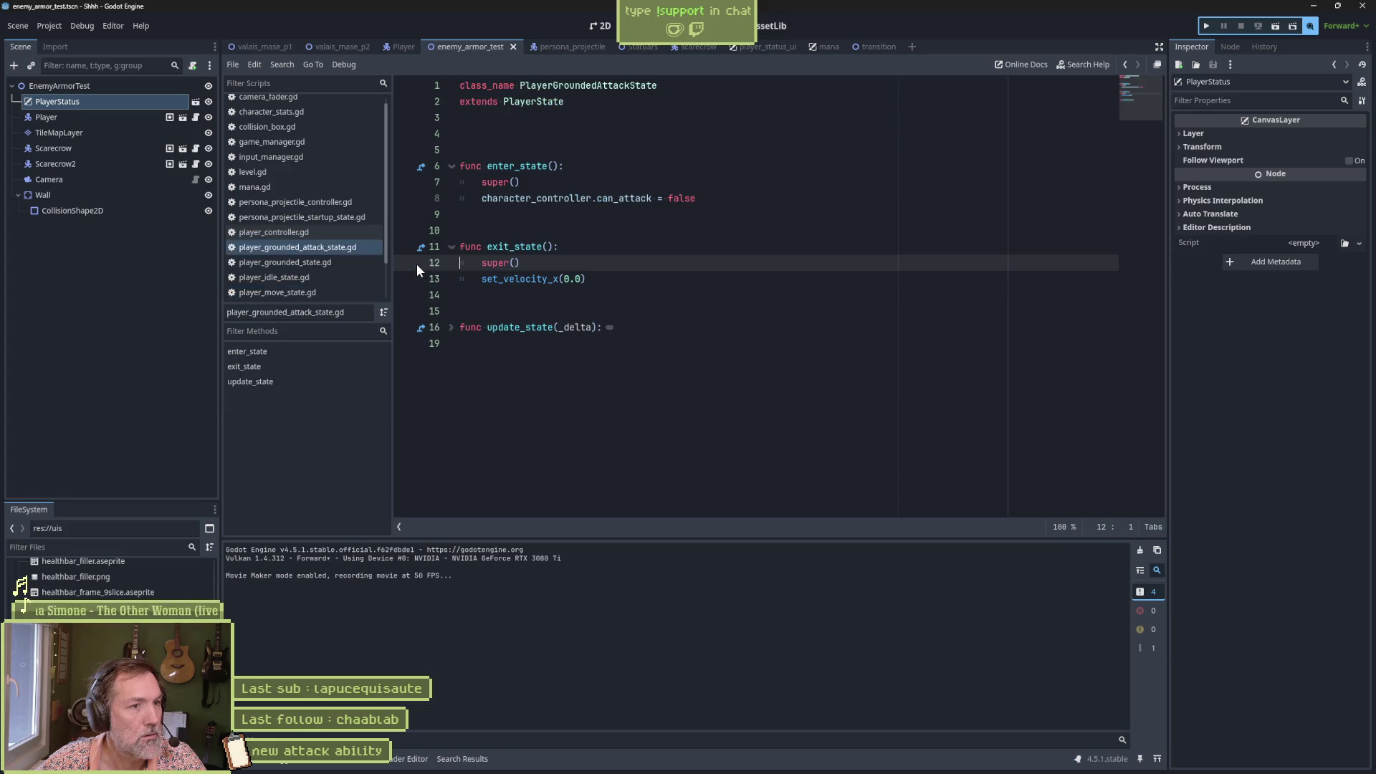
{"action": "left_click", "coordinate": [421, 249]}
{"action": "scroll", "coordinate": [474, 166], "scroll_direction": "up", "scroll_amount": 2}
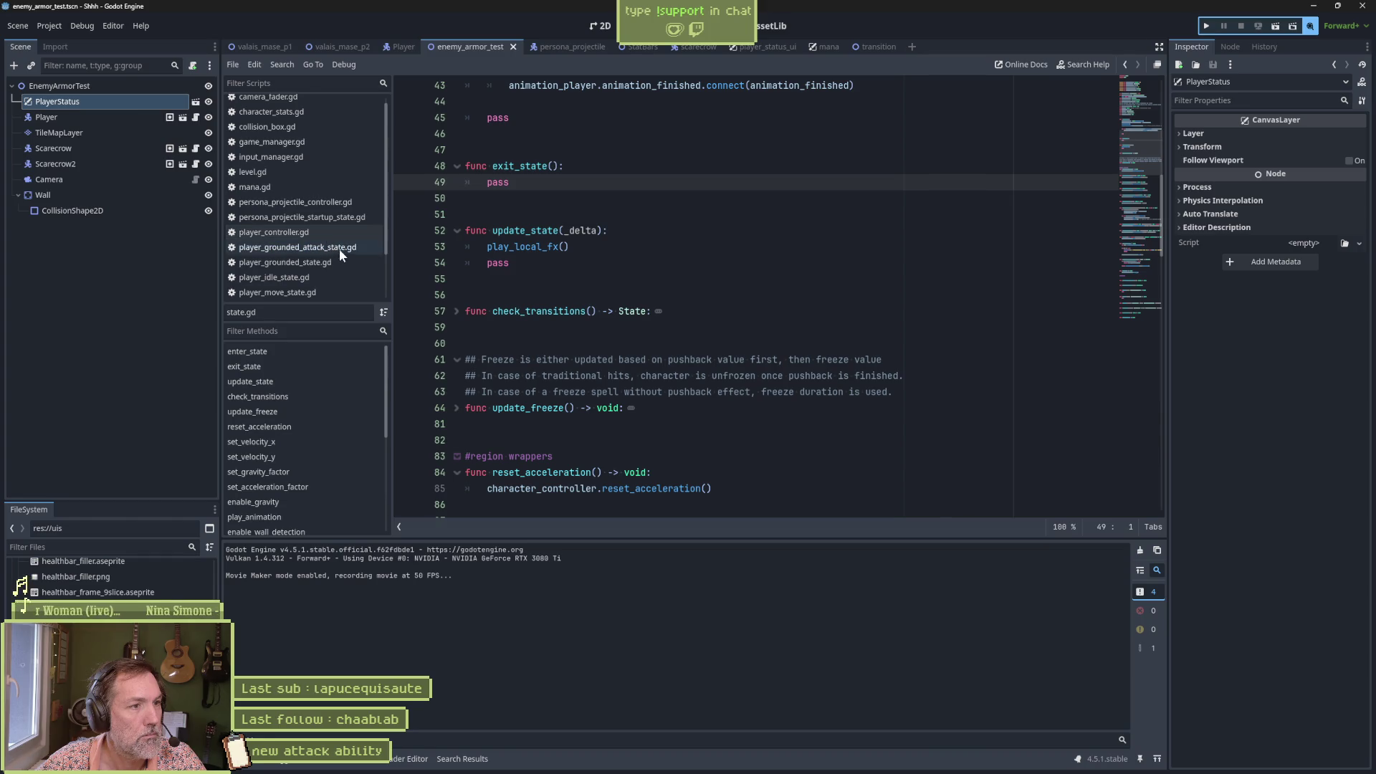
{"action": "left_click", "coordinate": [321, 278]}
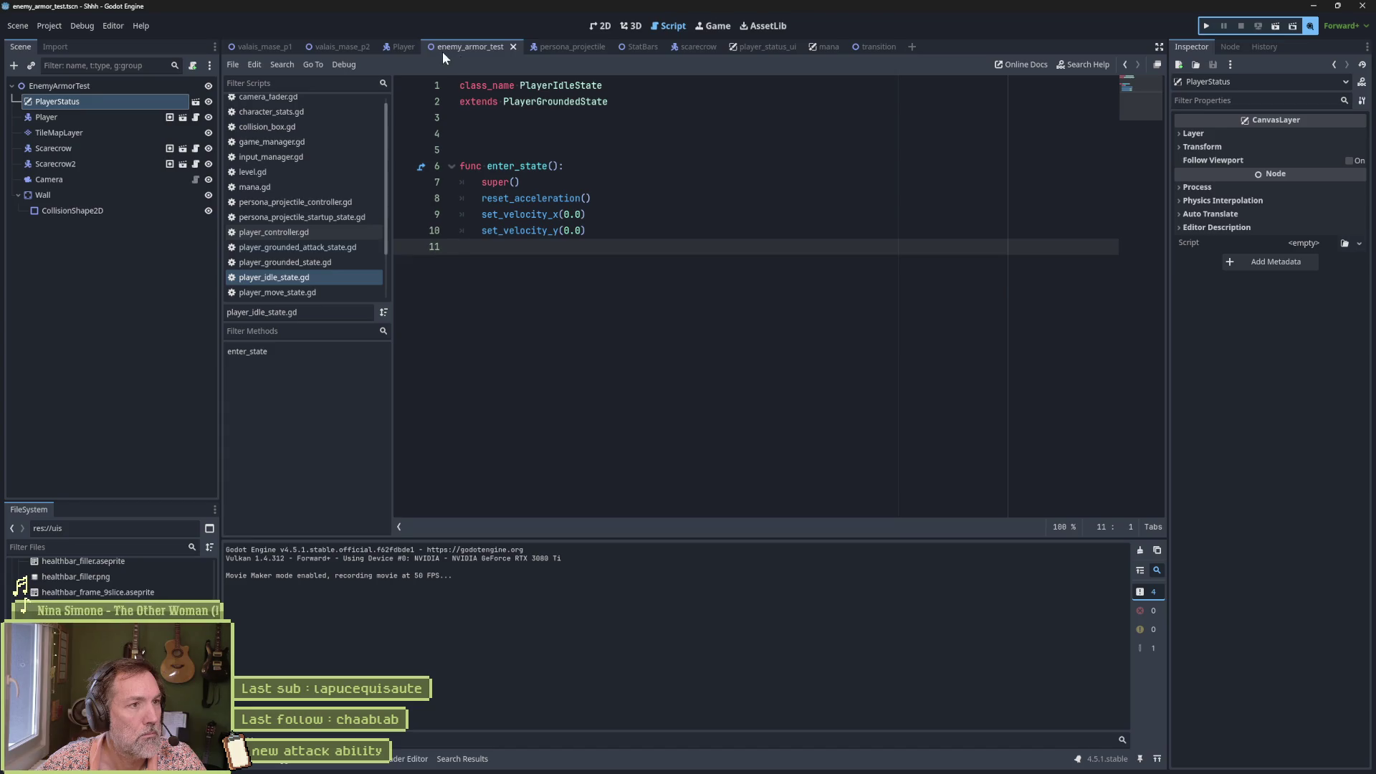
{"action": "left_click", "coordinate": [393, 45]}
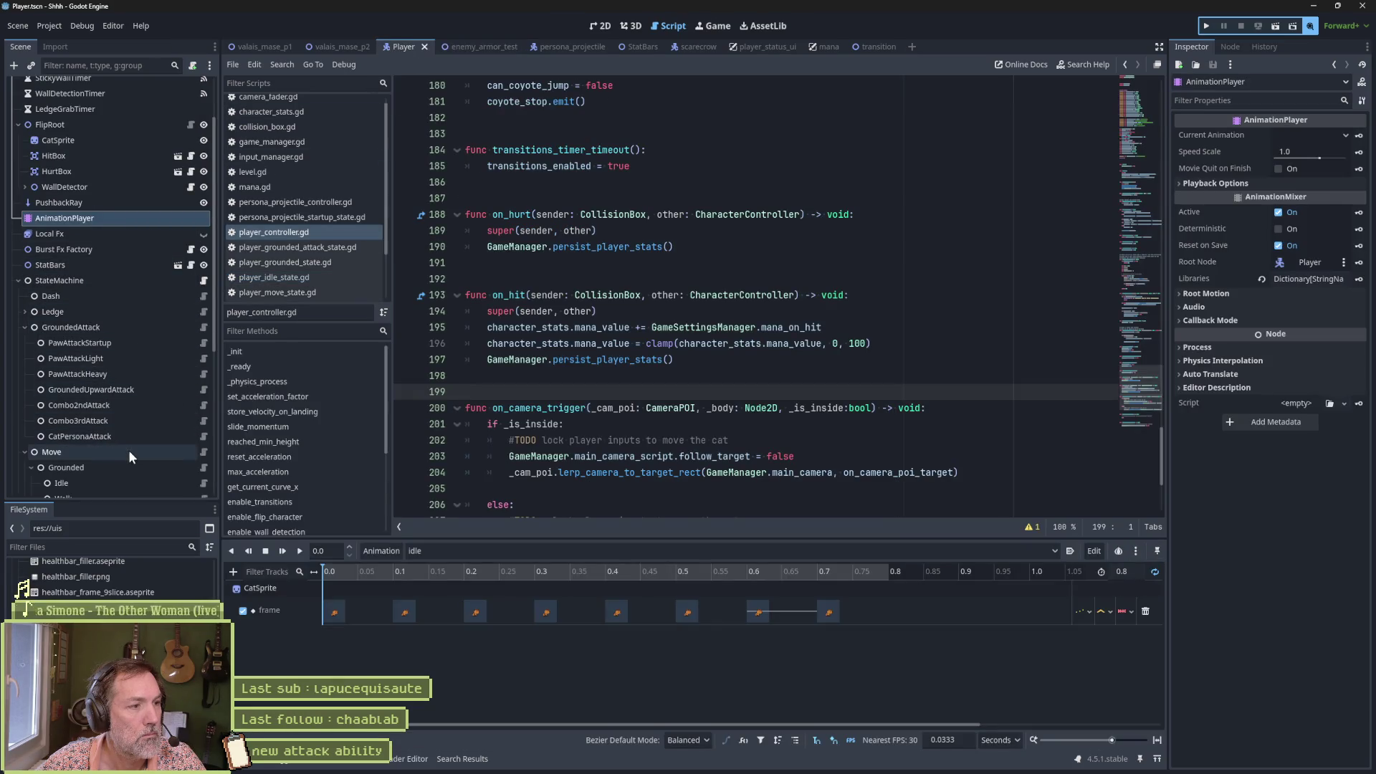
Step: Select the Idle state node (Animation Name idle) and open the Animation panel's animation list
{"action": "left_click", "coordinate": [125, 481]}
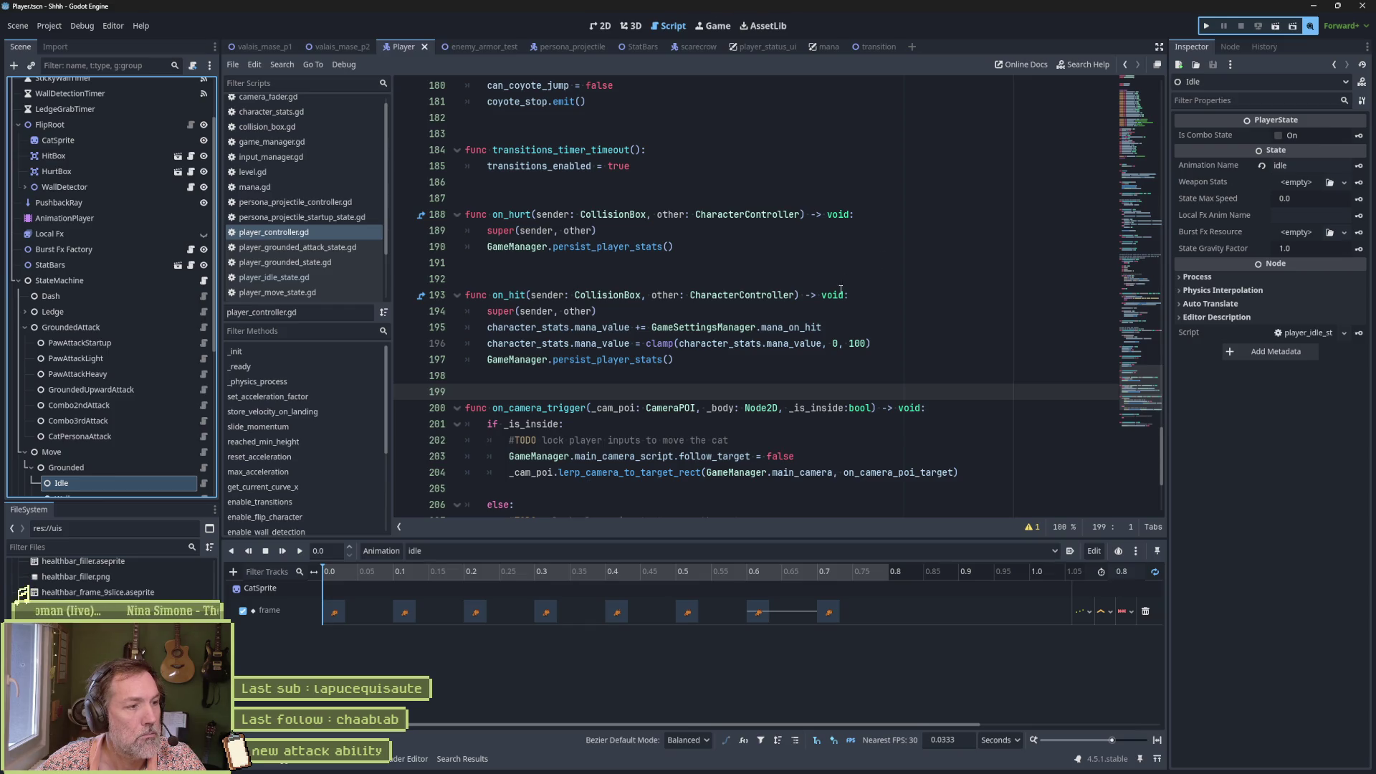
{"action": "mouse_move", "coordinate": [794, 761]}
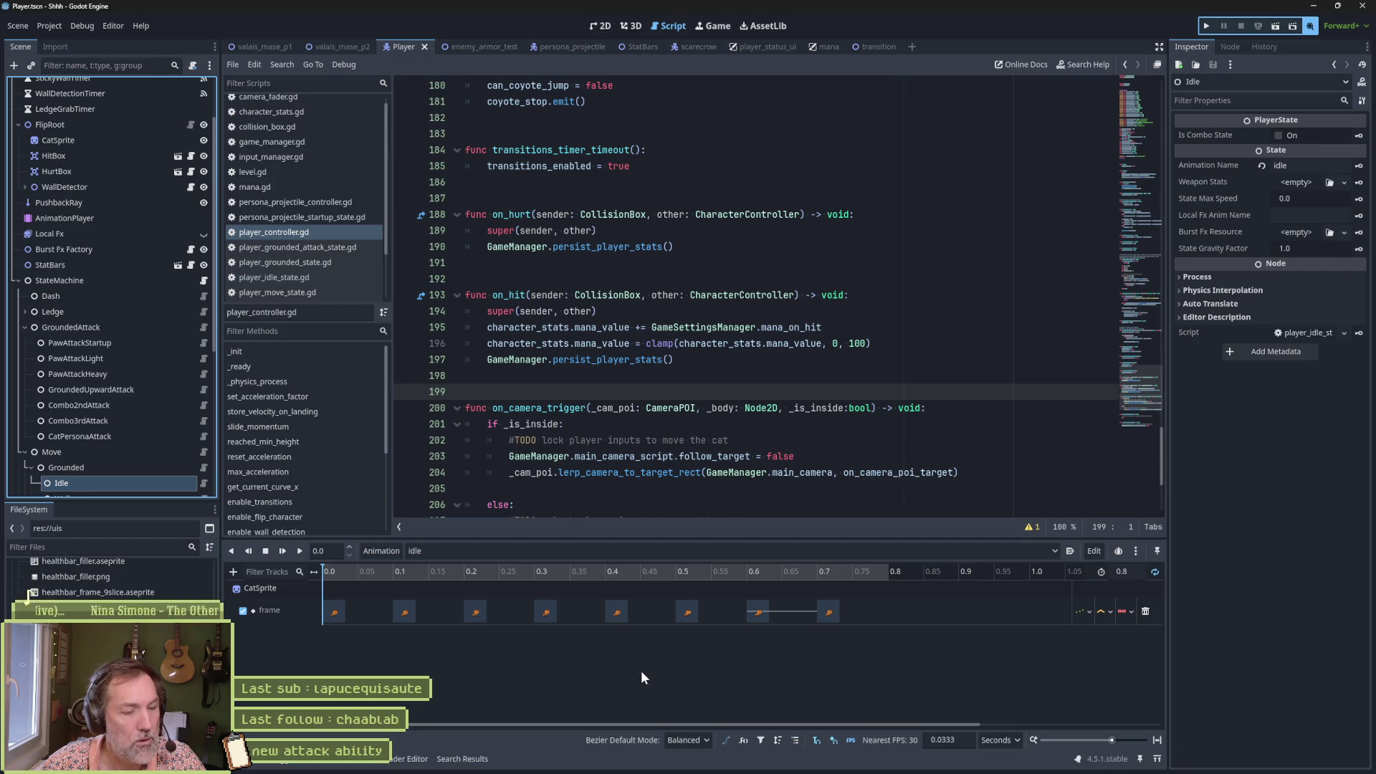
{"action": "left_click", "coordinate": [636, 552]}
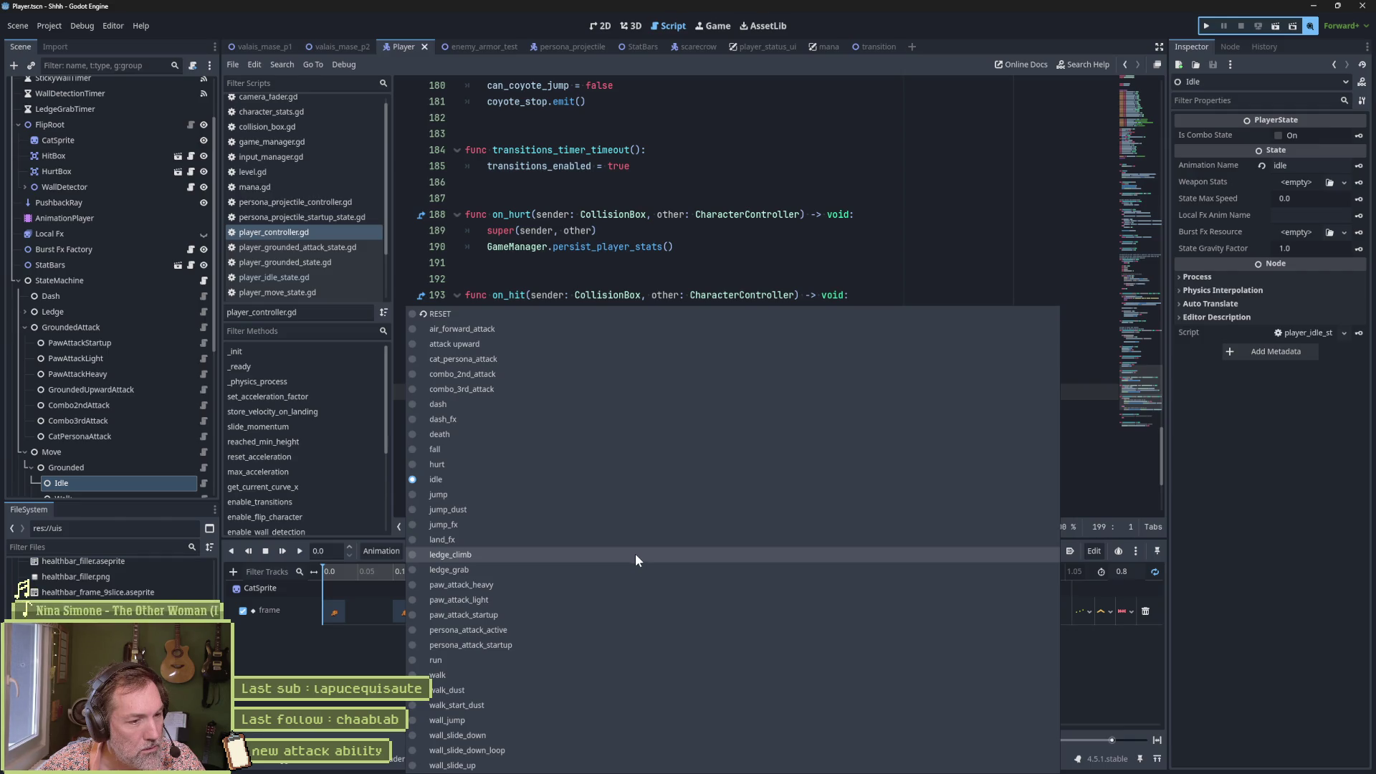
Step: Preview persona_attack_active and persona_attack_startup, then load cat_persona_attack into the animation editor
{"action": "left_click", "coordinate": [626, 630]}
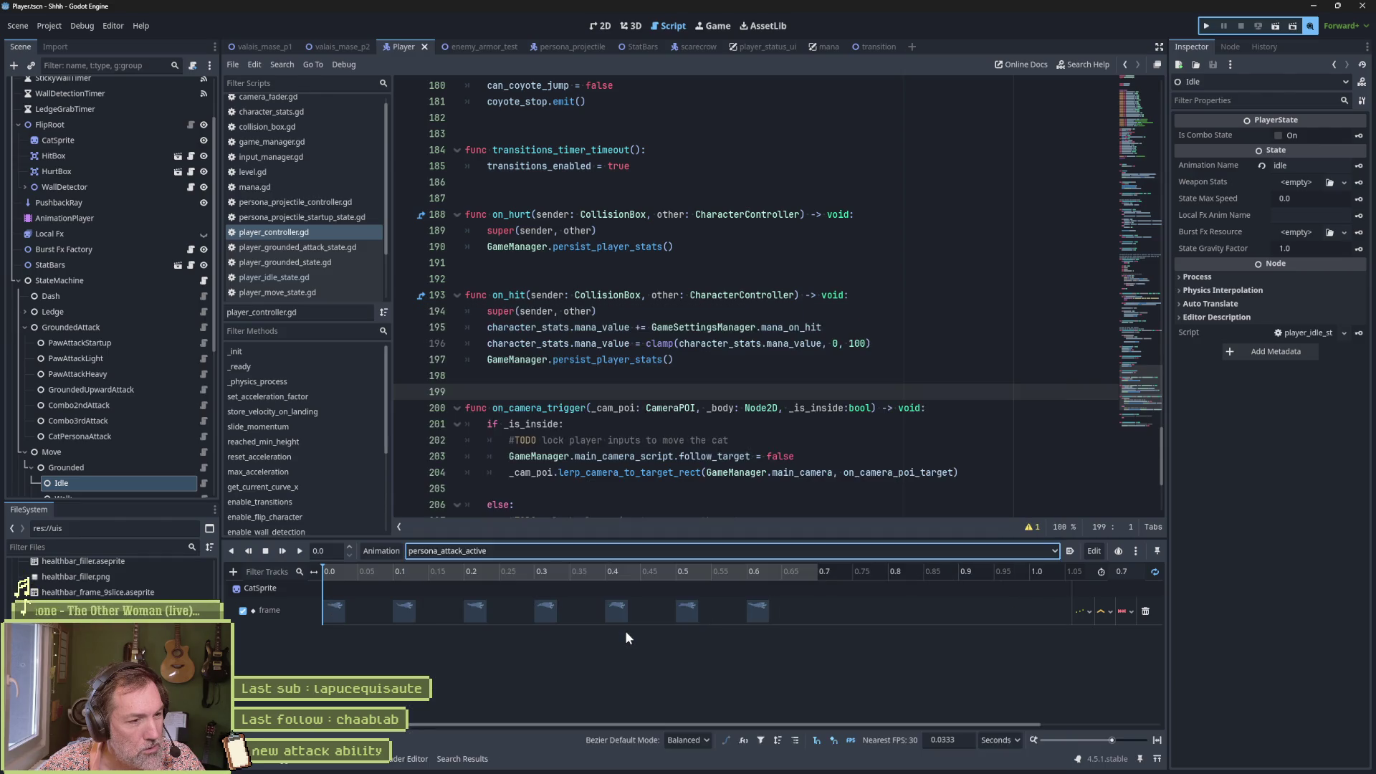
{"action": "left_click", "coordinate": [636, 549]}
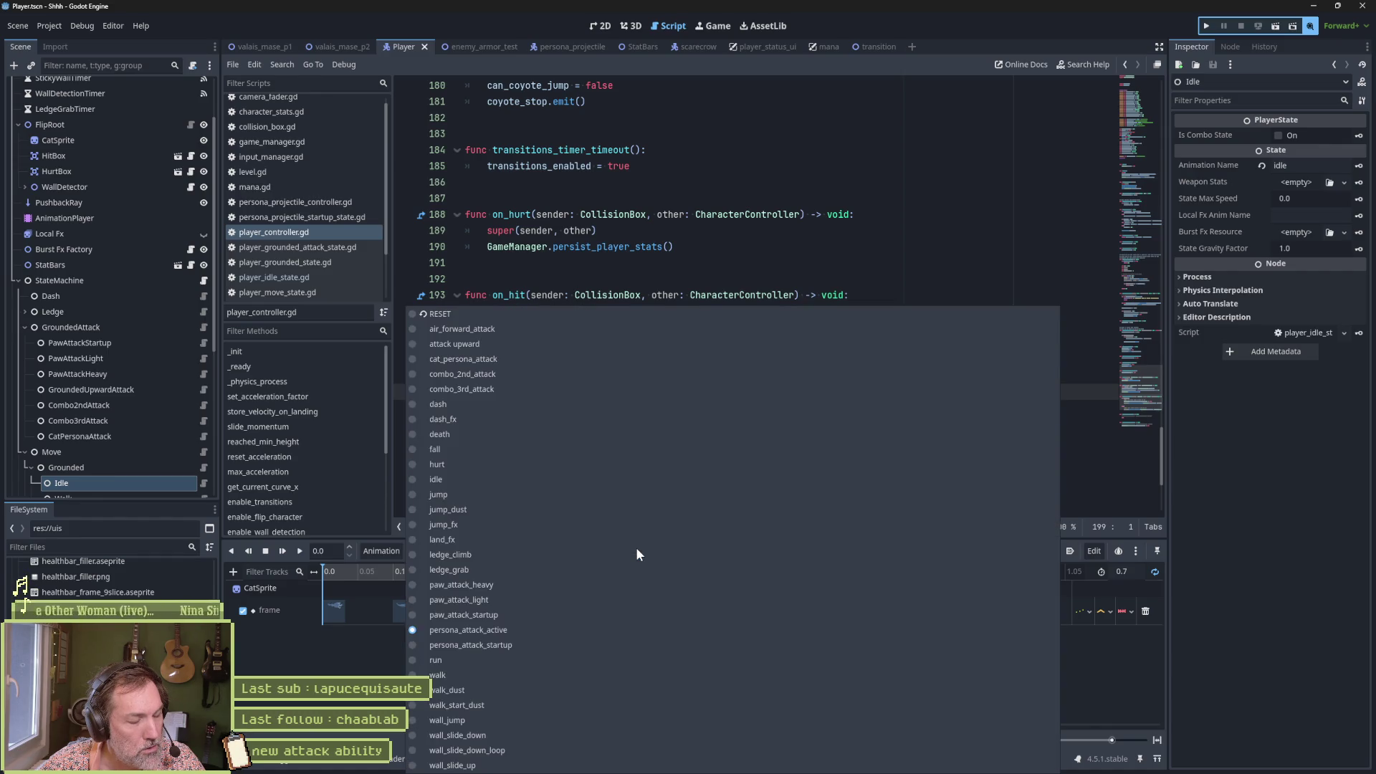
{"action": "left_click", "coordinate": [622, 647]}
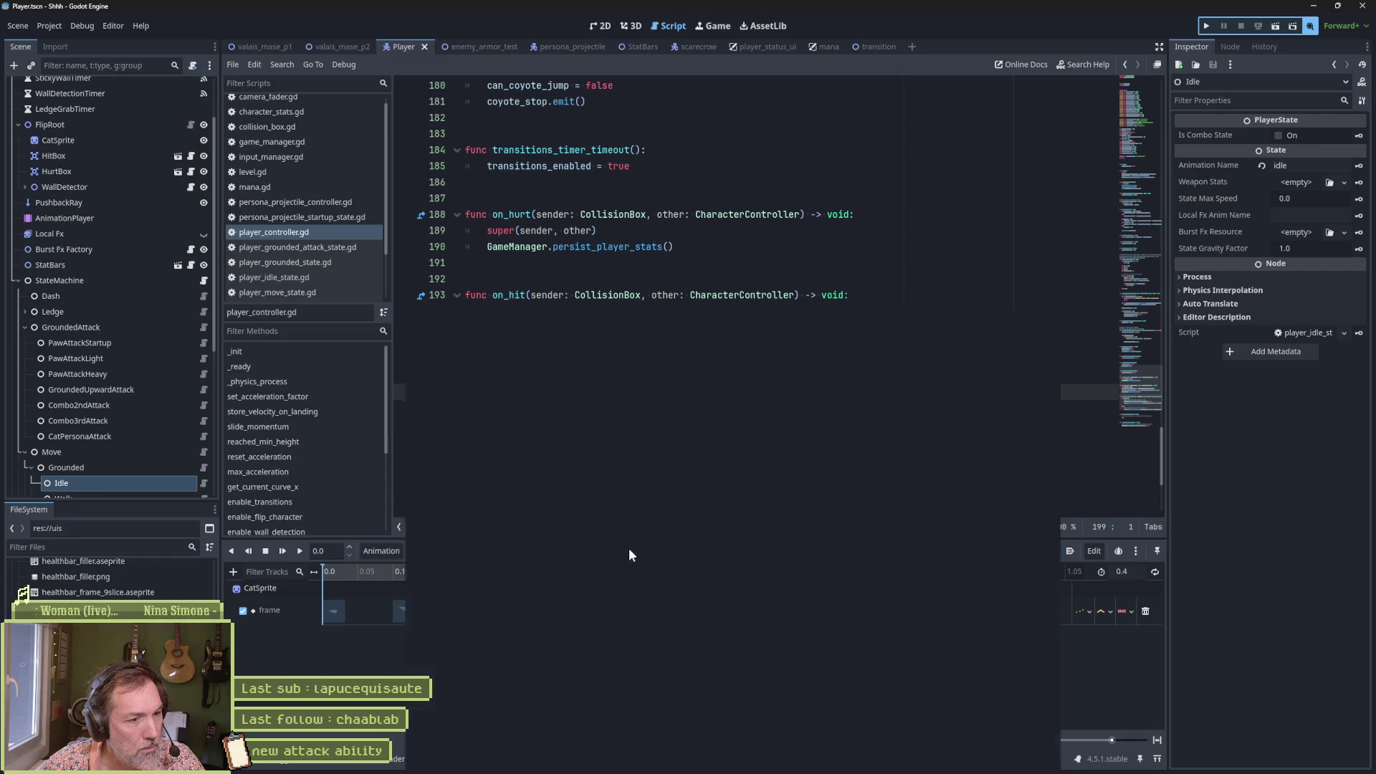
{"action": "left_click", "coordinate": [630, 548]}
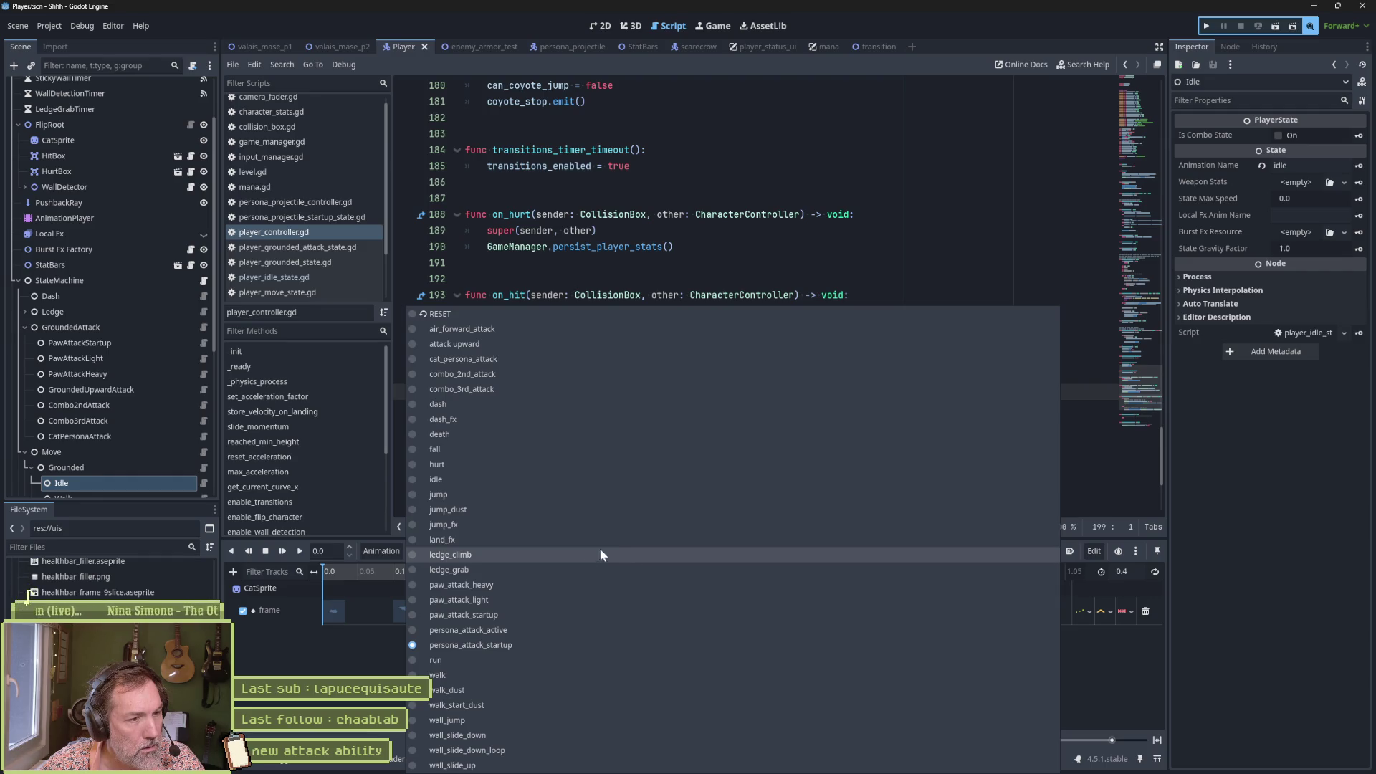
{"action": "left_click", "coordinate": [616, 357]}
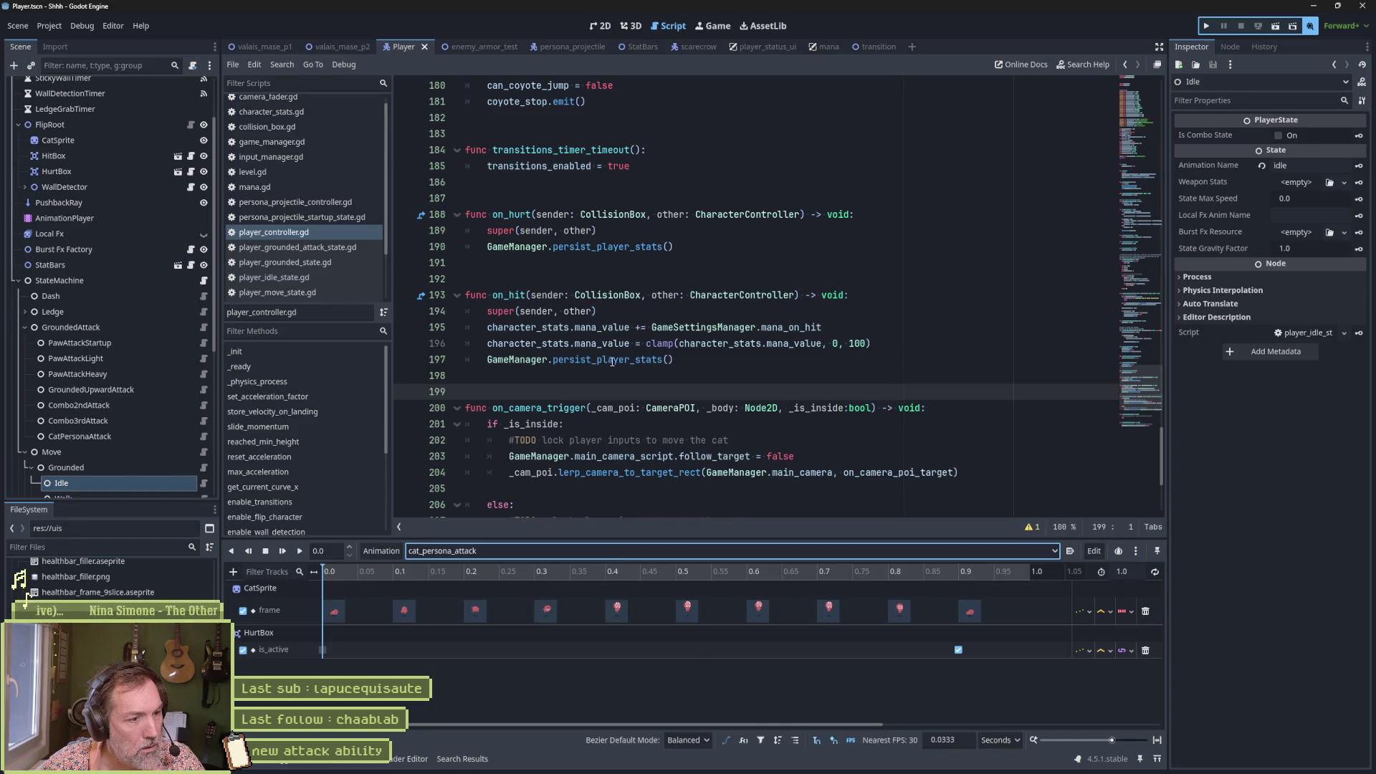
Step: Move the first HurtBox is_active key from 0.0 to 0.0333 s, fit the timeline, and save Player
{"action": "left_click_drag", "start_coordinate": [321, 652], "coordinate": [346, 656]}
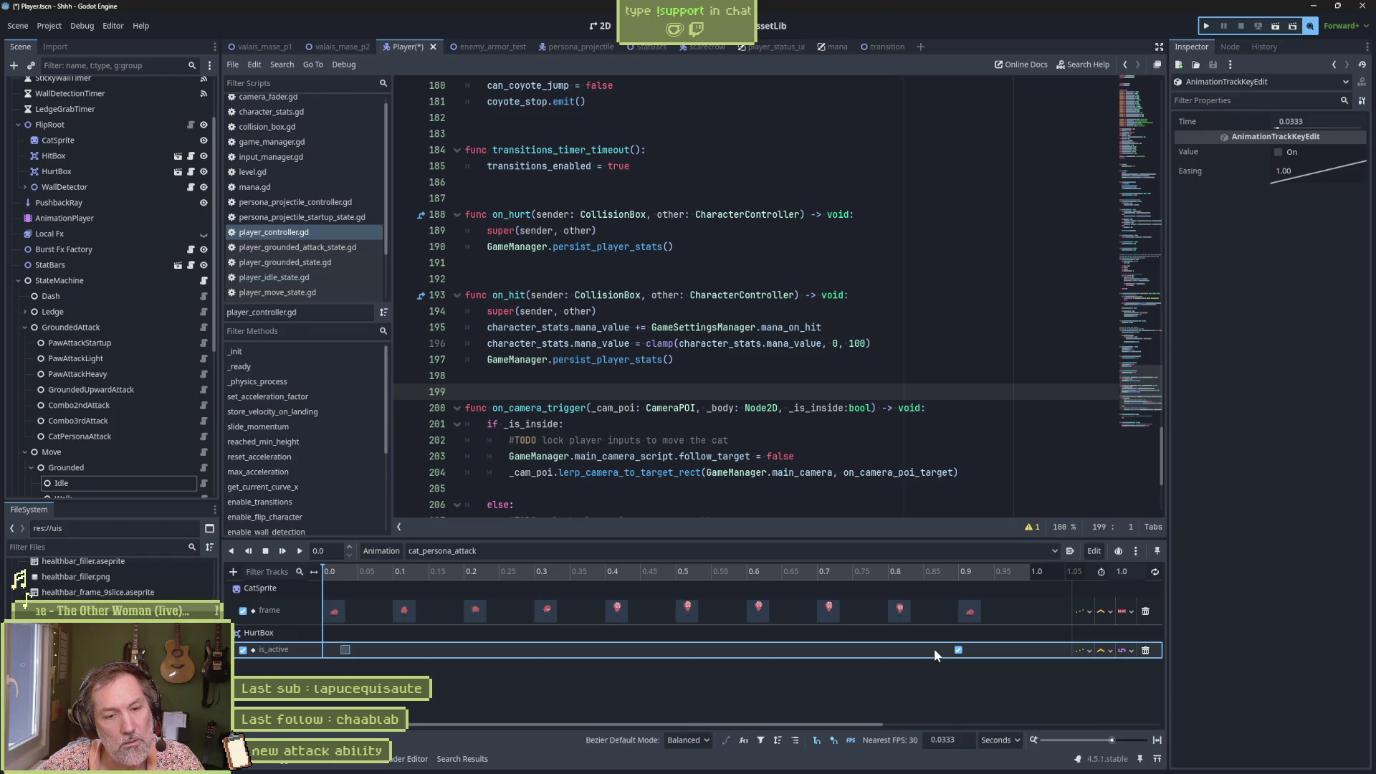
{"action": "left_click", "coordinate": [1157, 740]}
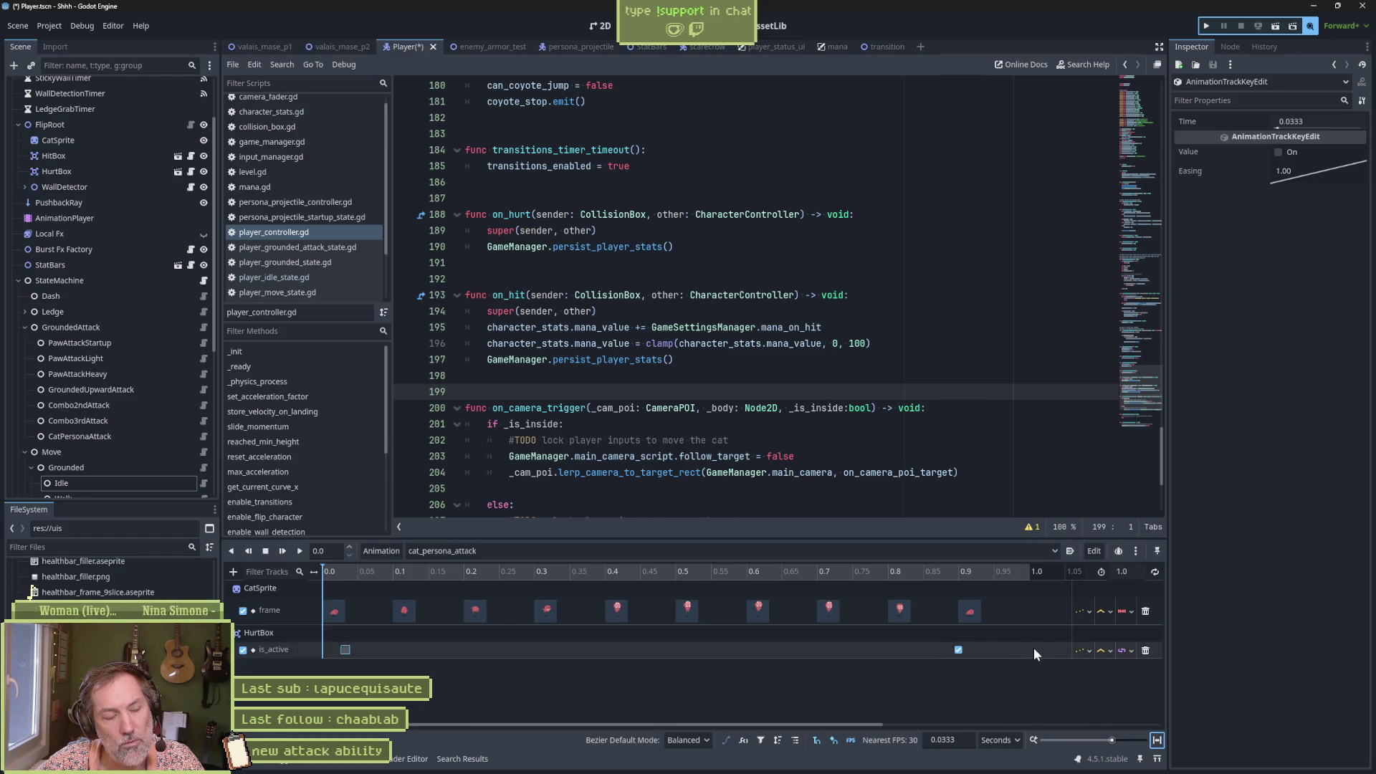
{"action": "key", "text": "ctrl+s"}
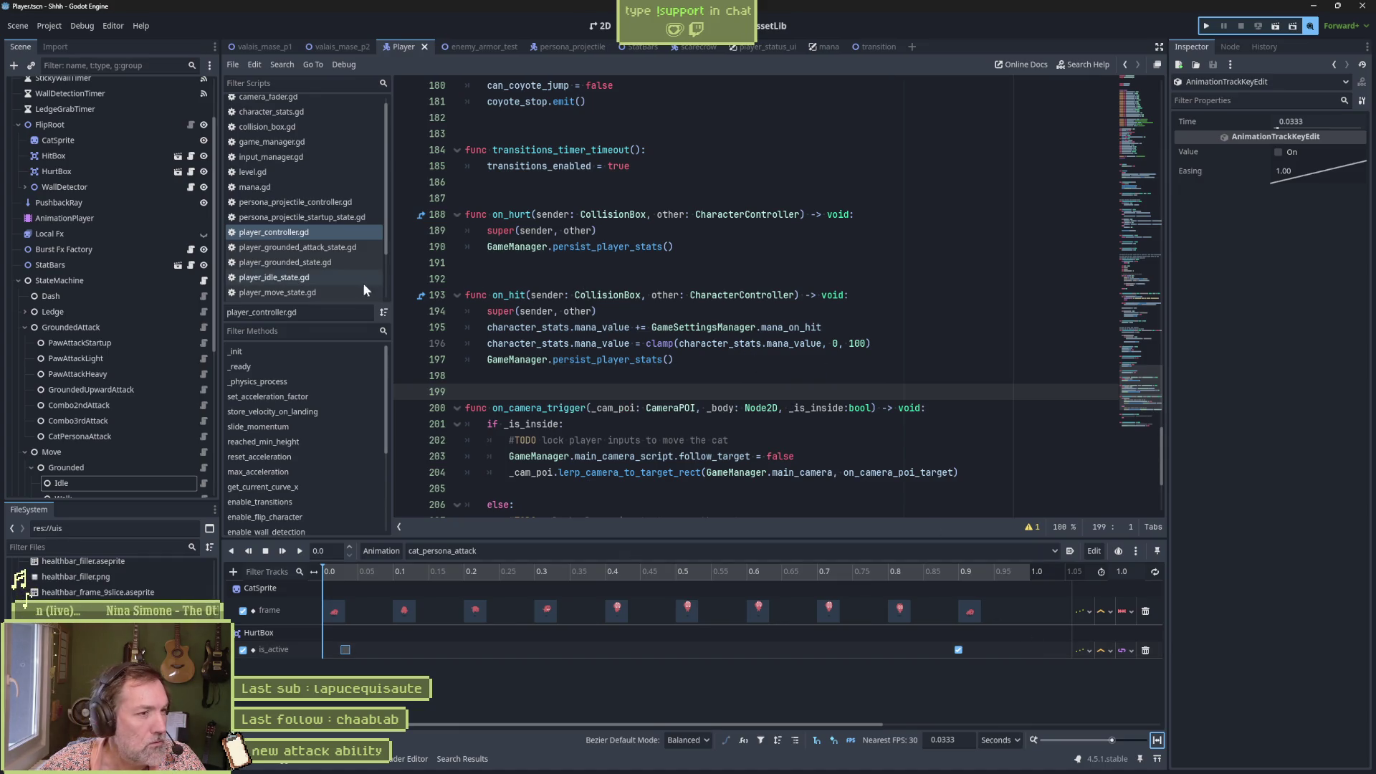
Step: Review on_animation_finished in CatPersonaAttack's script, then run enemy_armor_test with F6
{"action": "left_click", "coordinate": [204, 437]}
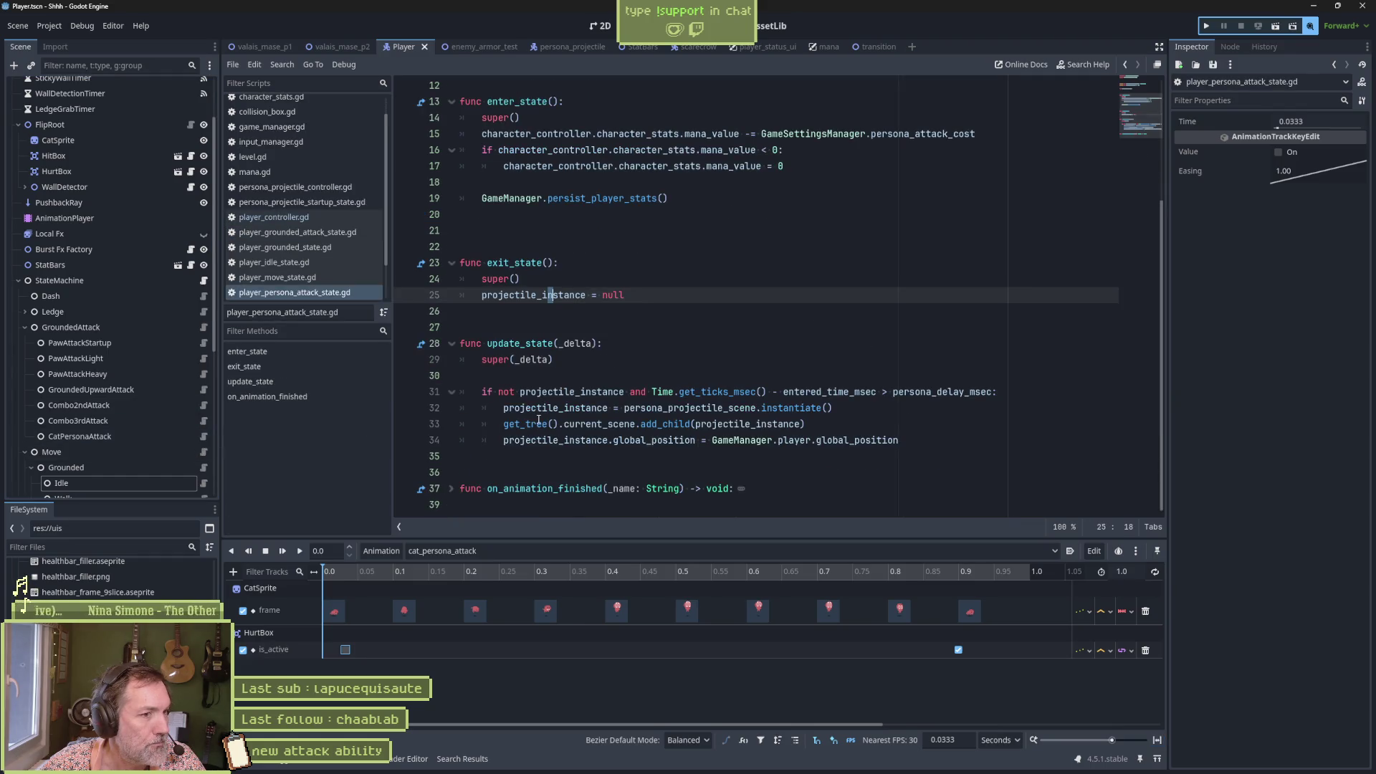
{"action": "left_click", "coordinate": [356, 397]}
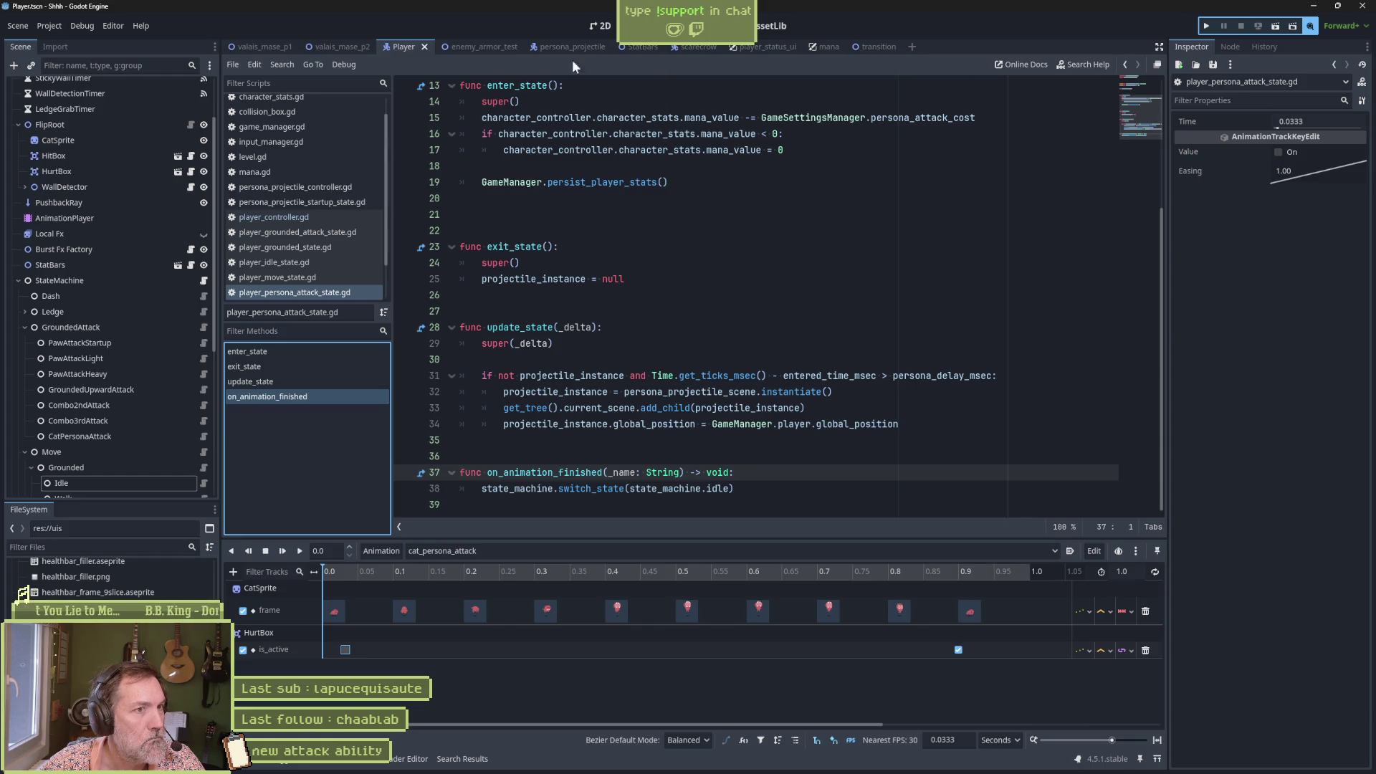
{"action": "left_click", "coordinate": [470, 47]}
{"action": "key", "text": "F6"}
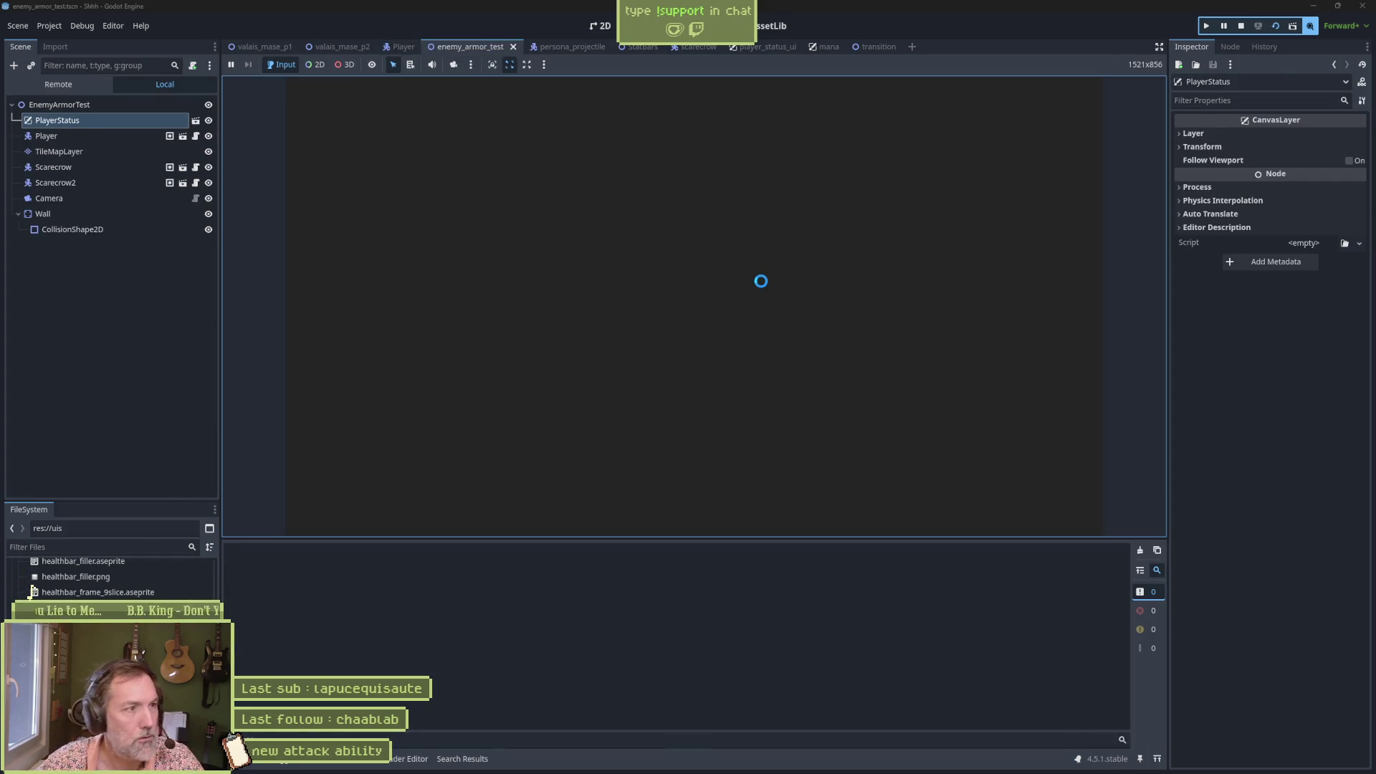
Step: Attack and fire the cat persona special on the scarecrows for 50.0 damage, stop, and bring up Asana
{"action": "key", "text": "x"}
{"action": "key", "text": "c"}
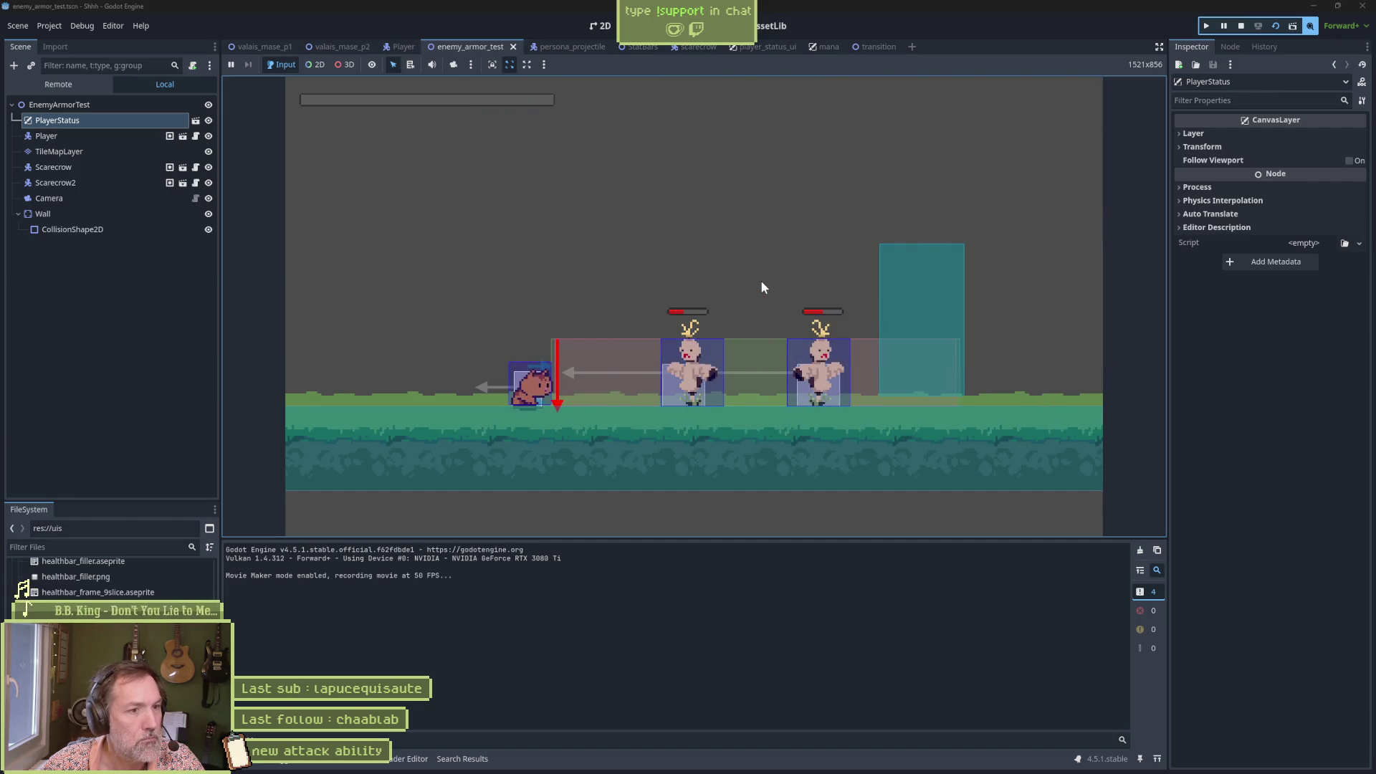
{"action": "key", "text": "F8"}
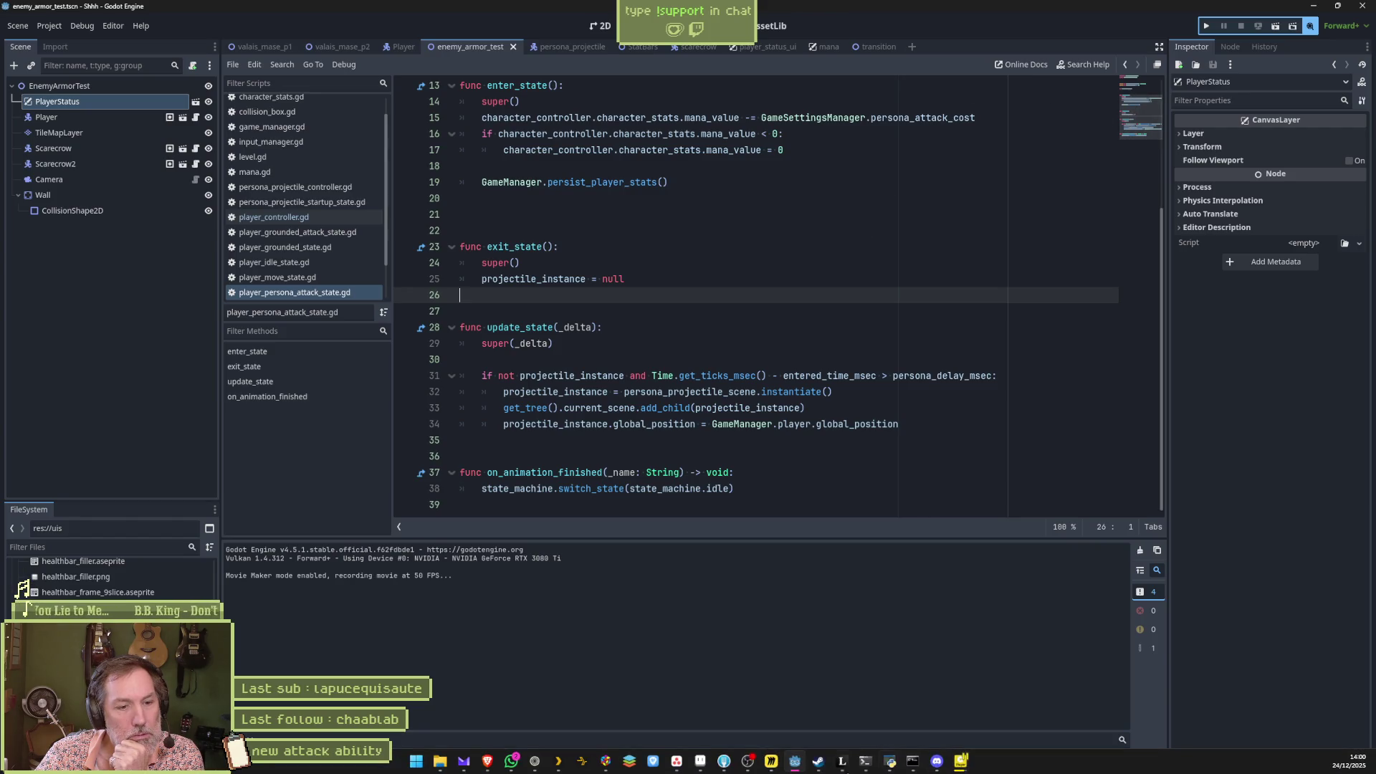
{"action": "left_click", "coordinate": [676, 762]}
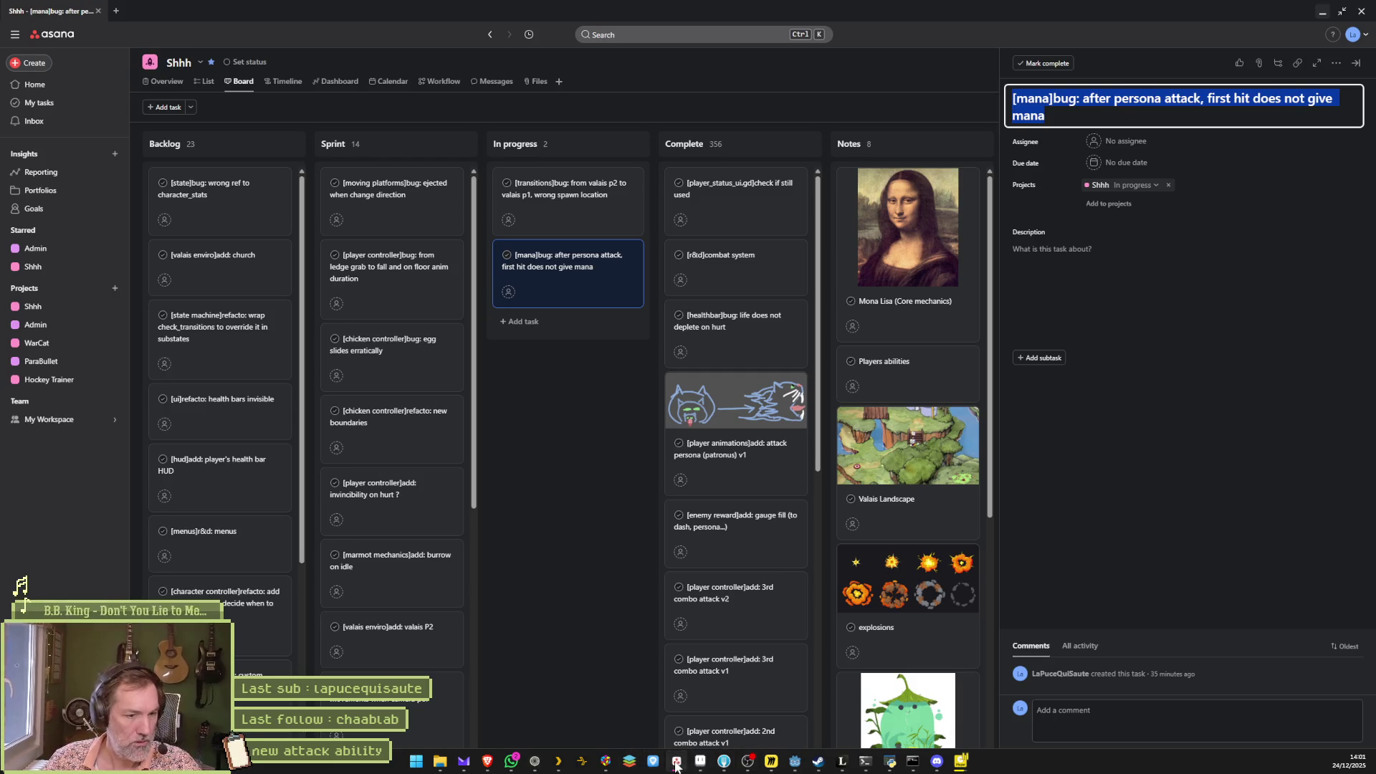
Step: Return to Asana, move the [mana]bug card into Complete, and add a new In progress task
{"action": "left_click", "coordinate": [678, 763]}
{"action": "left_click", "coordinate": [722, 762]}
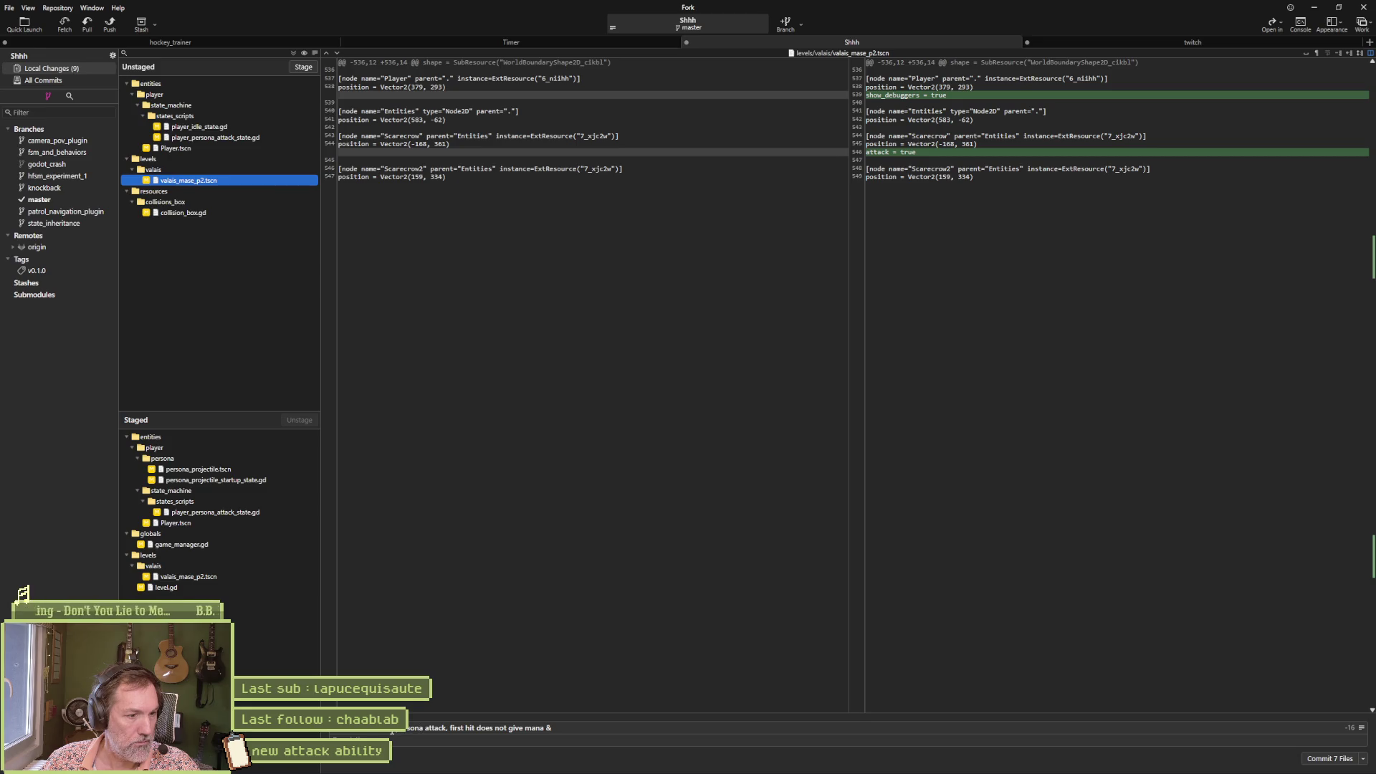
{"action": "key", "text": "alt+Tab"}
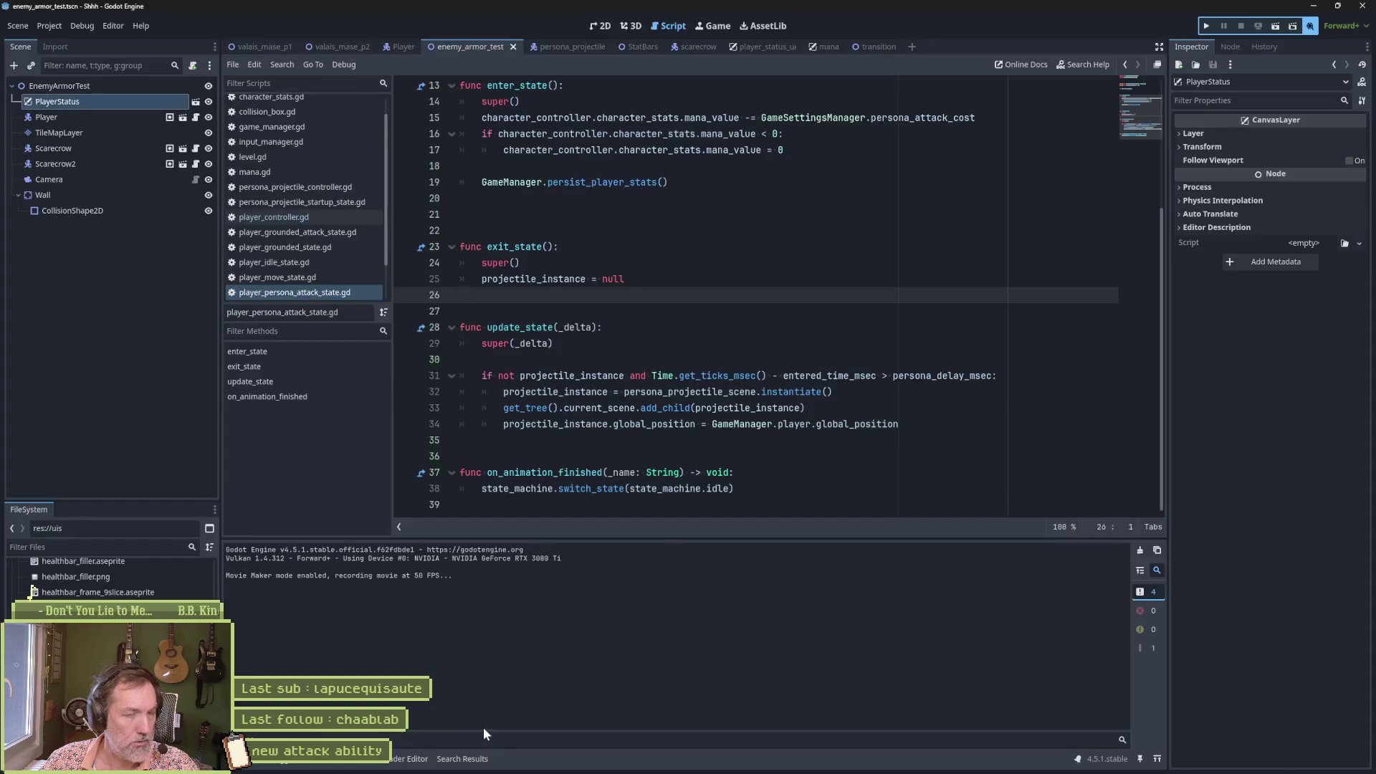
{"action": "key", "text": "alt+Tab"}
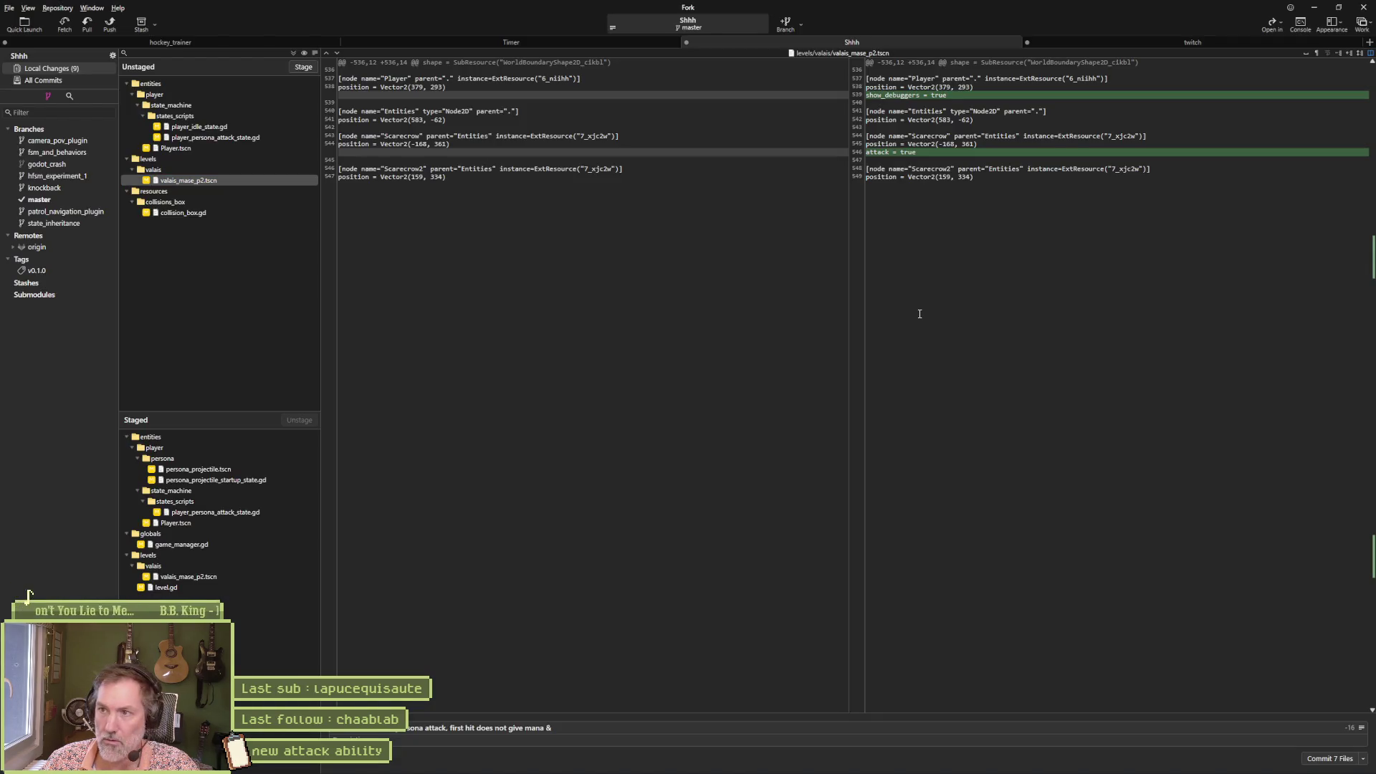
{"action": "key", "text": "alt+Tab"}
{"action": "left_click_drag", "start_coordinate": [577, 272], "coordinate": [735, 195]}
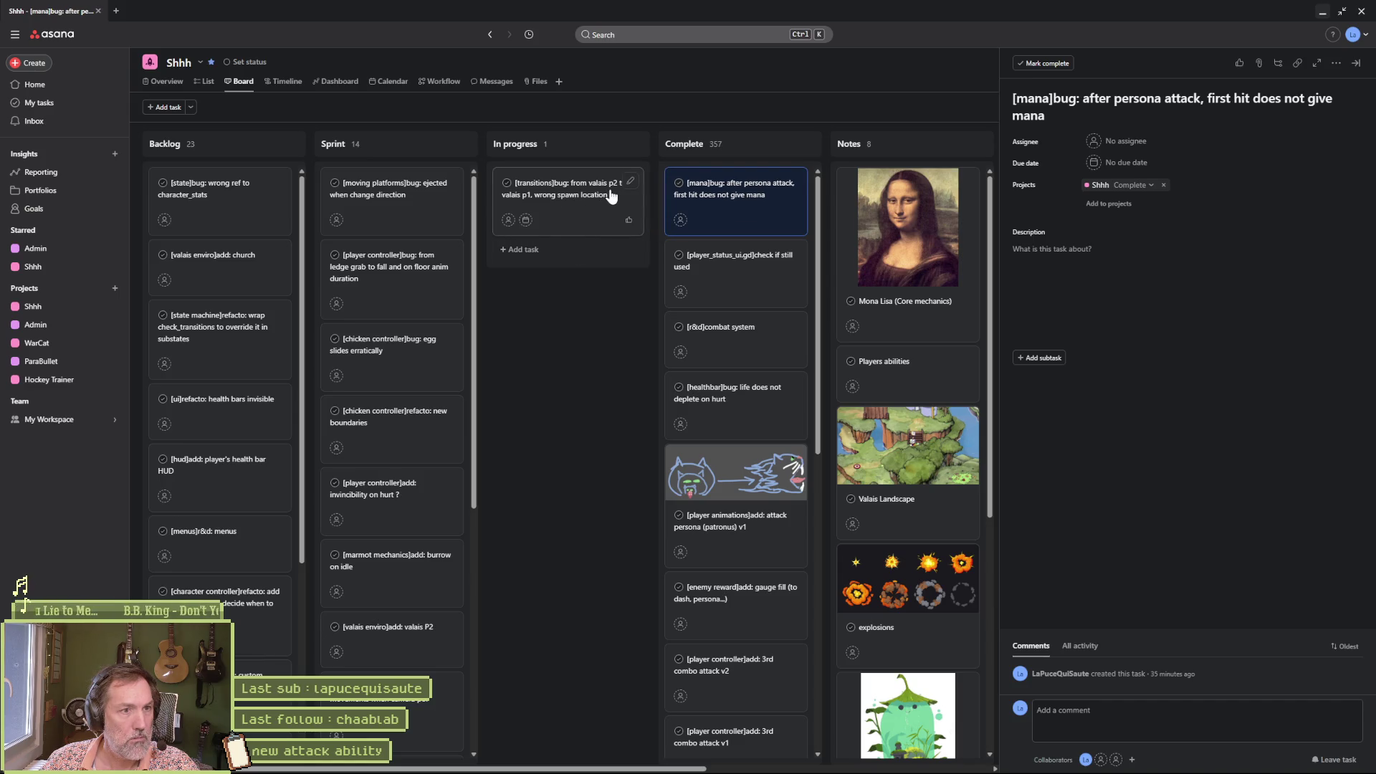
{"action": "left_click", "coordinate": [534, 250]}
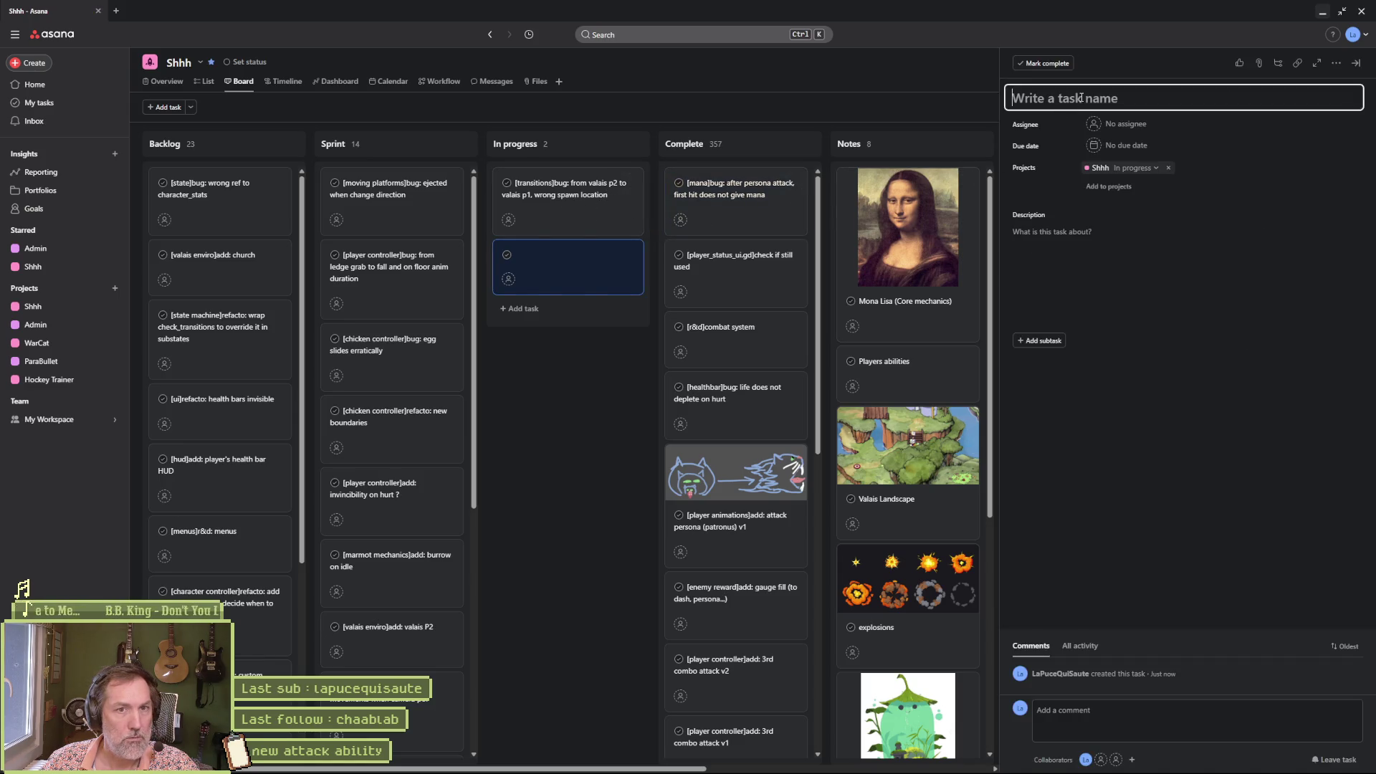
Step: Begin the new task's title with '[hit box active]bug:'
{"action": "type", "text": "[]"}
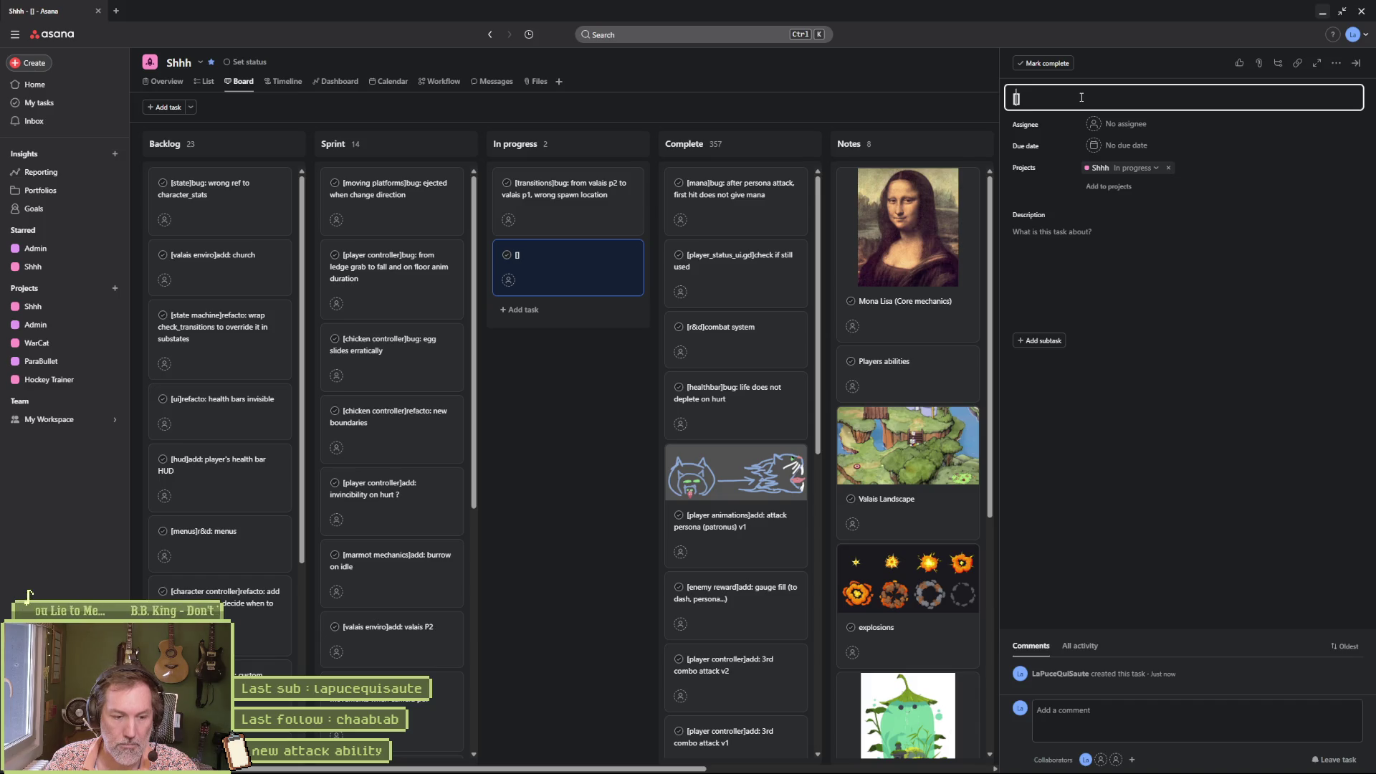
{"action": "type", "text": "hit box active"}
{"action": "key", "text": "Right"}
{"action": "type", "text": "bug:"}
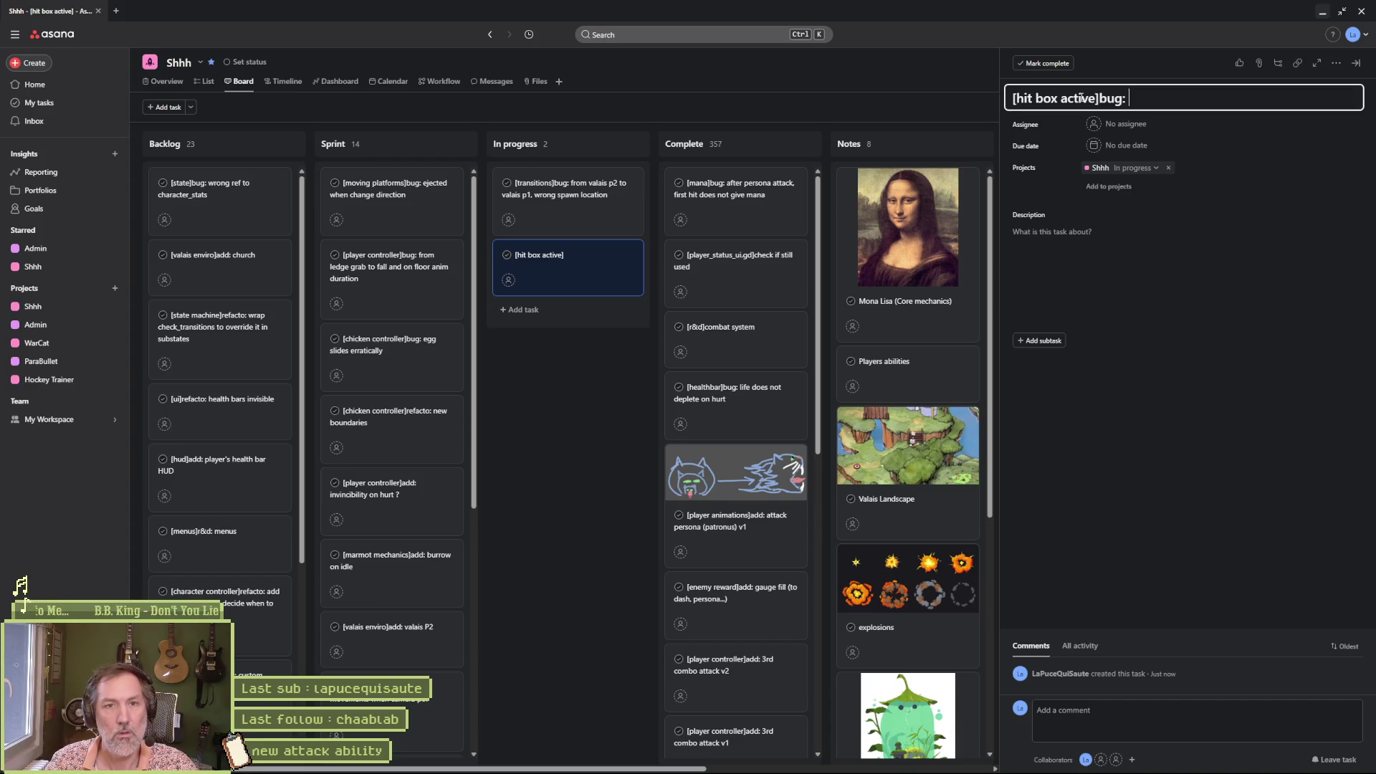
Step: Check the Player scene's animations in Godot, then come back to the Asana board
{"action": "key", "text": "alt+Tab"}
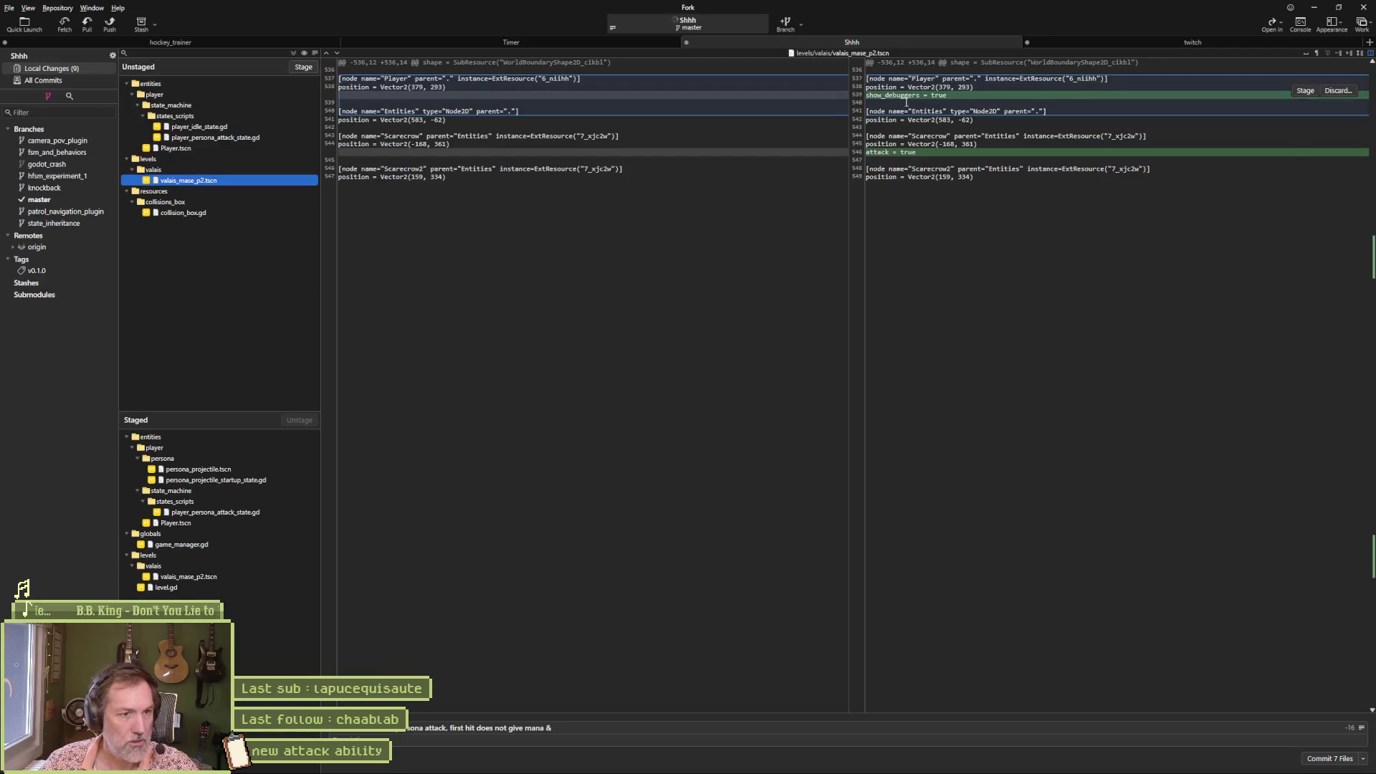
{"action": "left_click", "coordinate": [797, 763]}
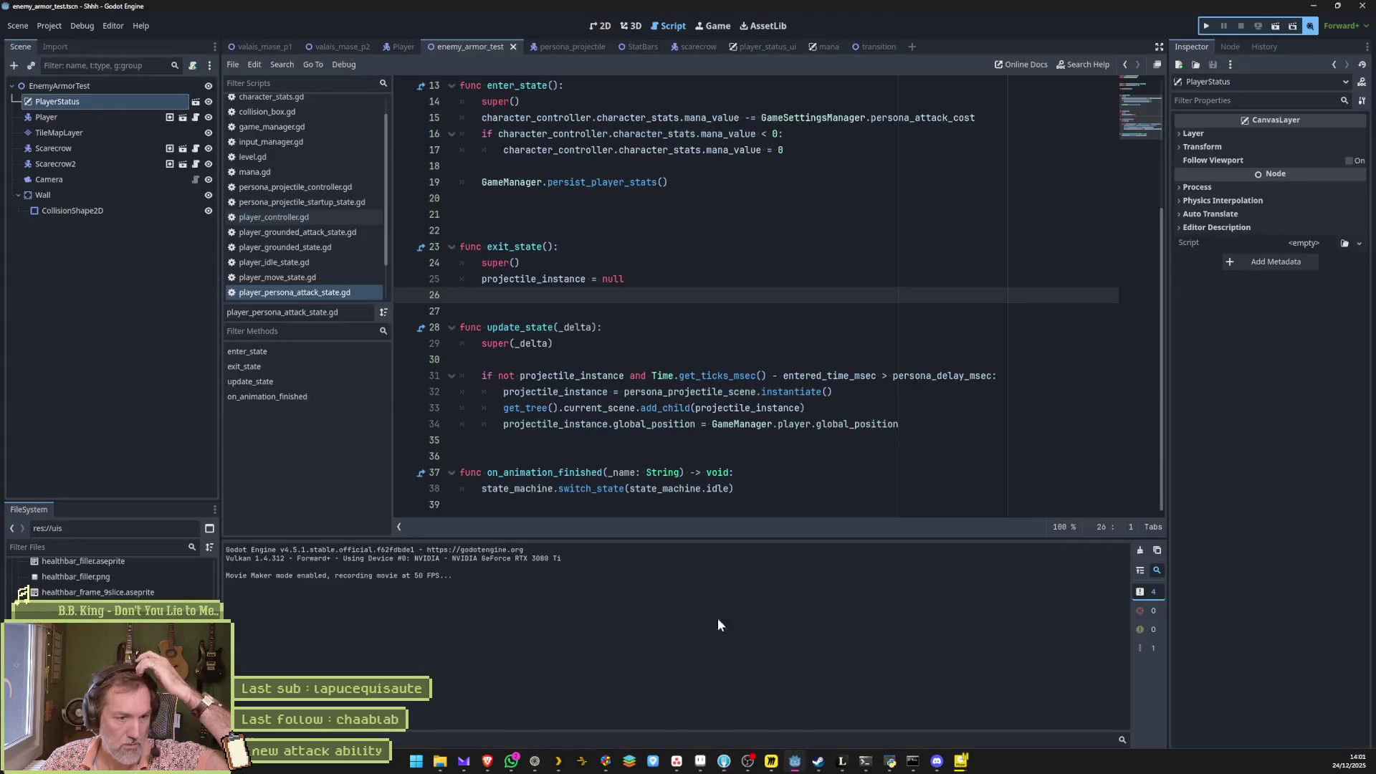
{"action": "left_click", "coordinate": [403, 46]}
{"action": "left_click", "coordinate": [65, 217]}
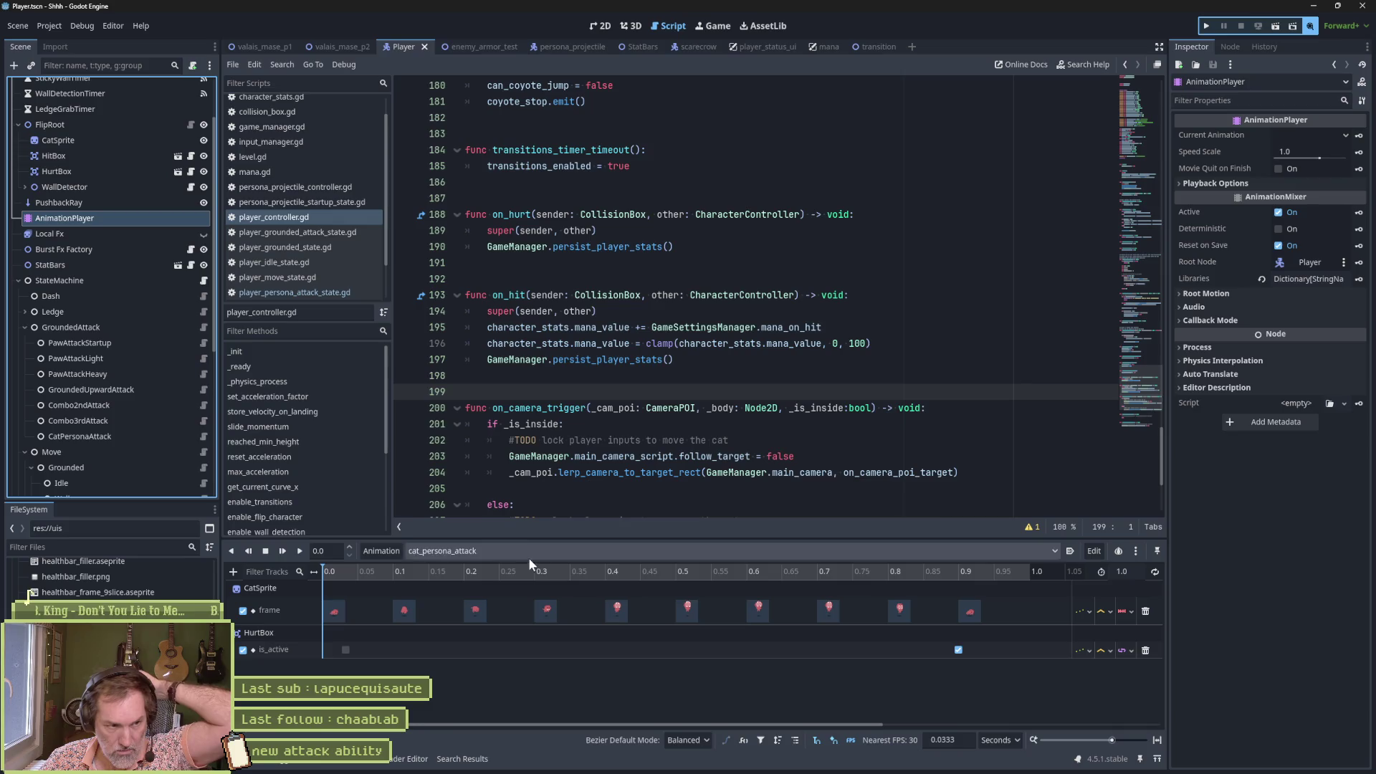
{"action": "key", "text": "alt+Tab"}
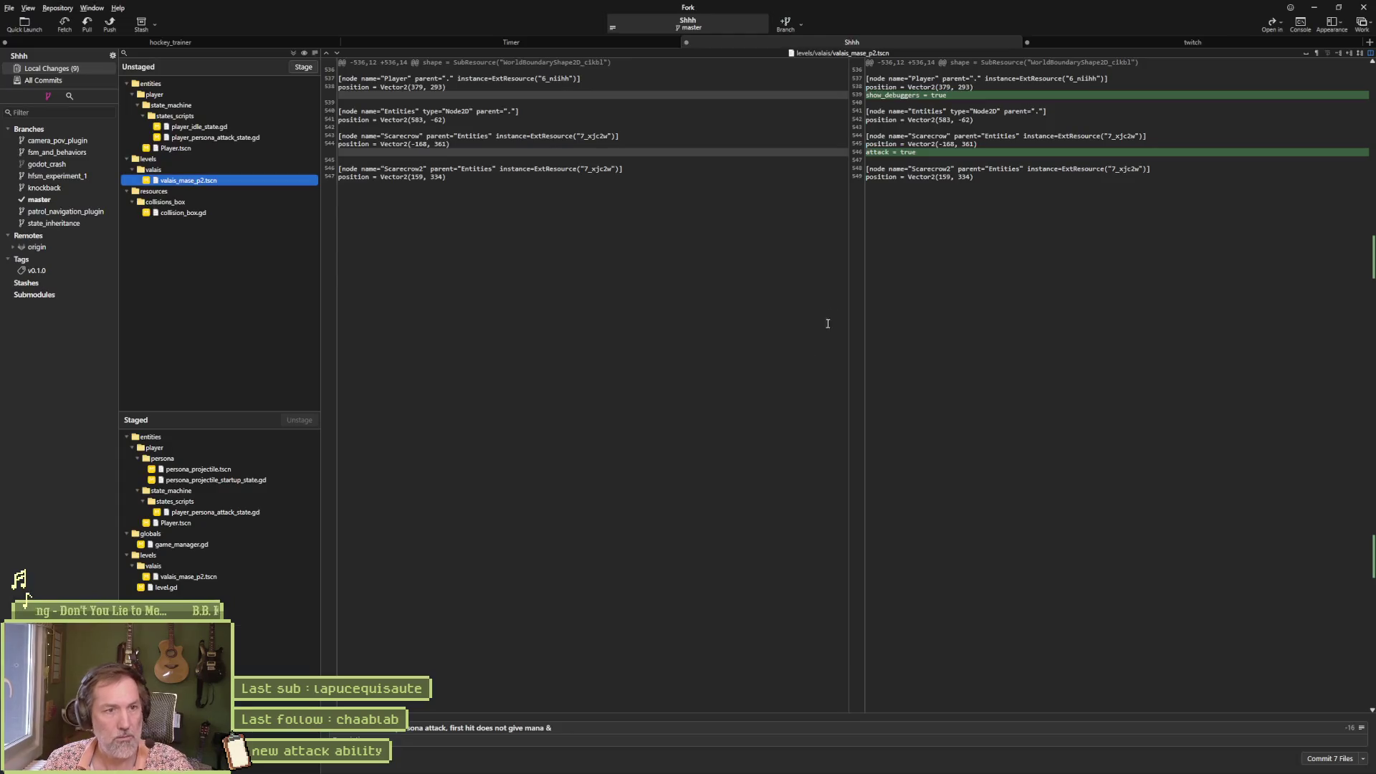
{"action": "left_click", "coordinate": [677, 762]}
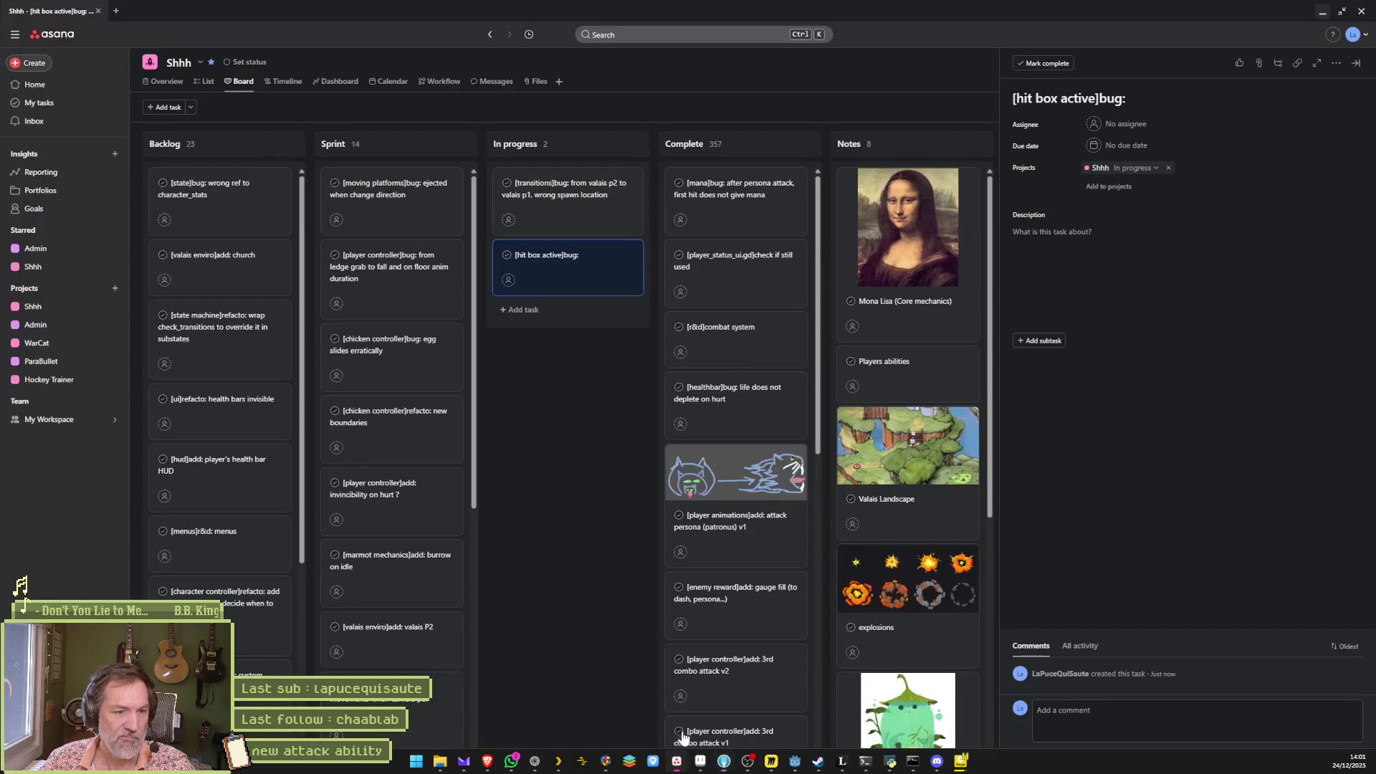
Step: Finish the title as 'cat persona attack hurt box active' and begin describing the hurt box disable issue
{"action": "type", "text": "persona attack "}
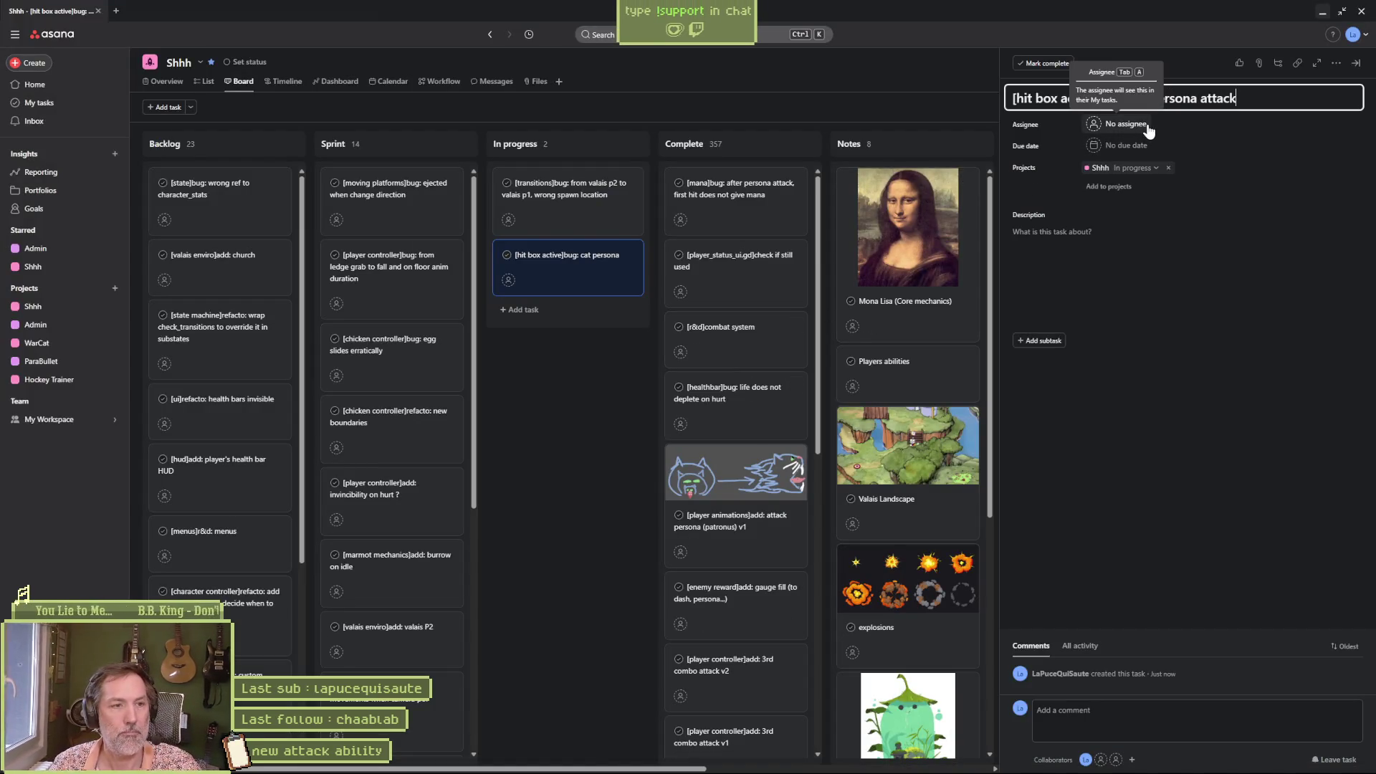
{"action": "type", "text": "hit box"}
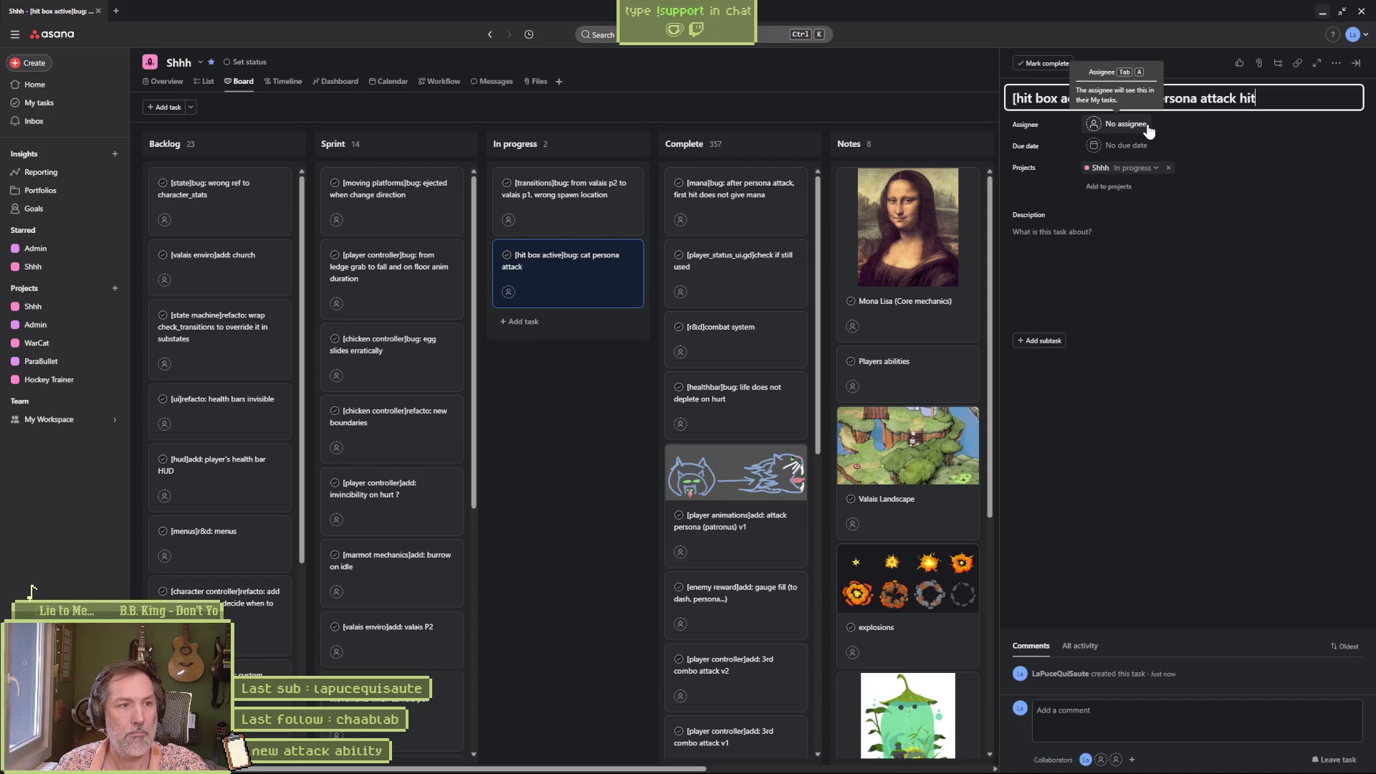
{"action": "key", "text": "BackSpace"}
{"action": "key", "text": "BackSpace"}
{"action": "key", "text": "BackSpace"}
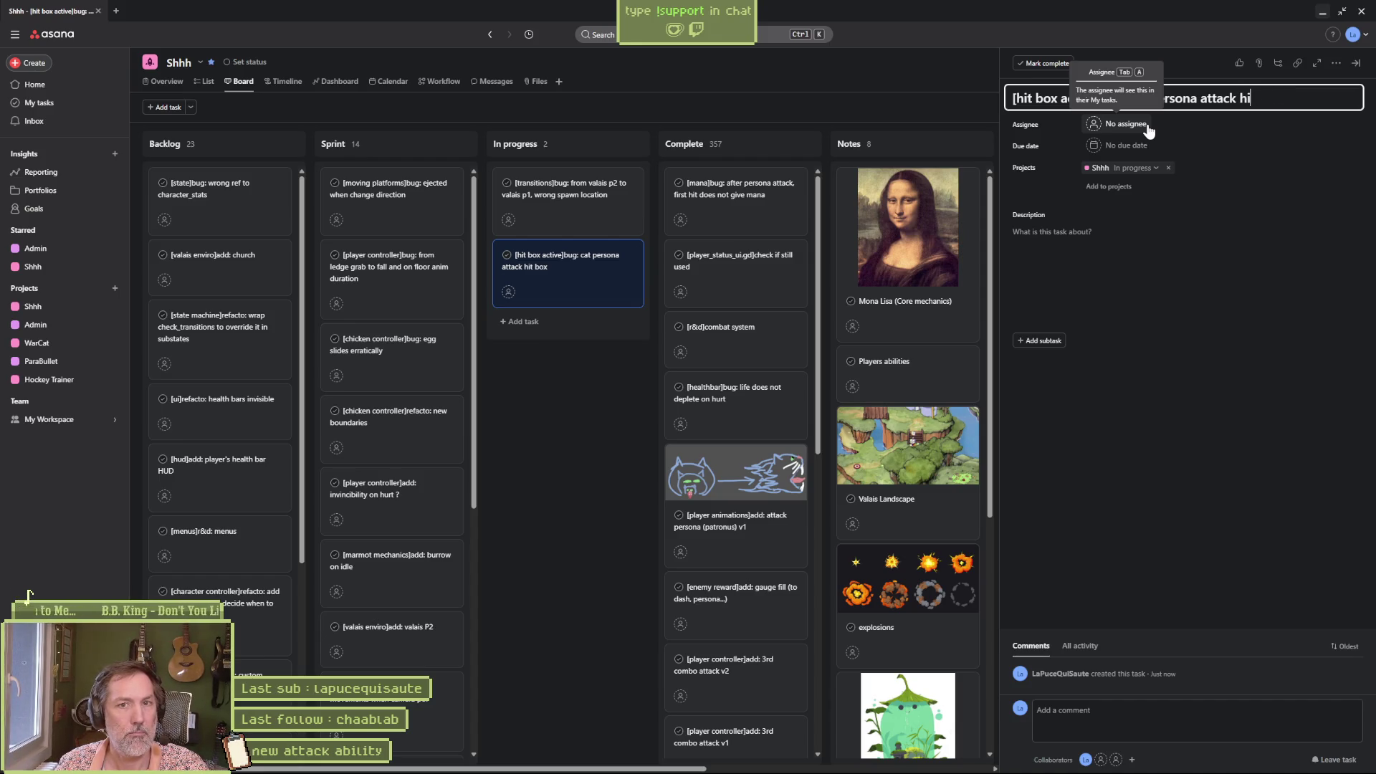
{"action": "type", "text": "urt box"}
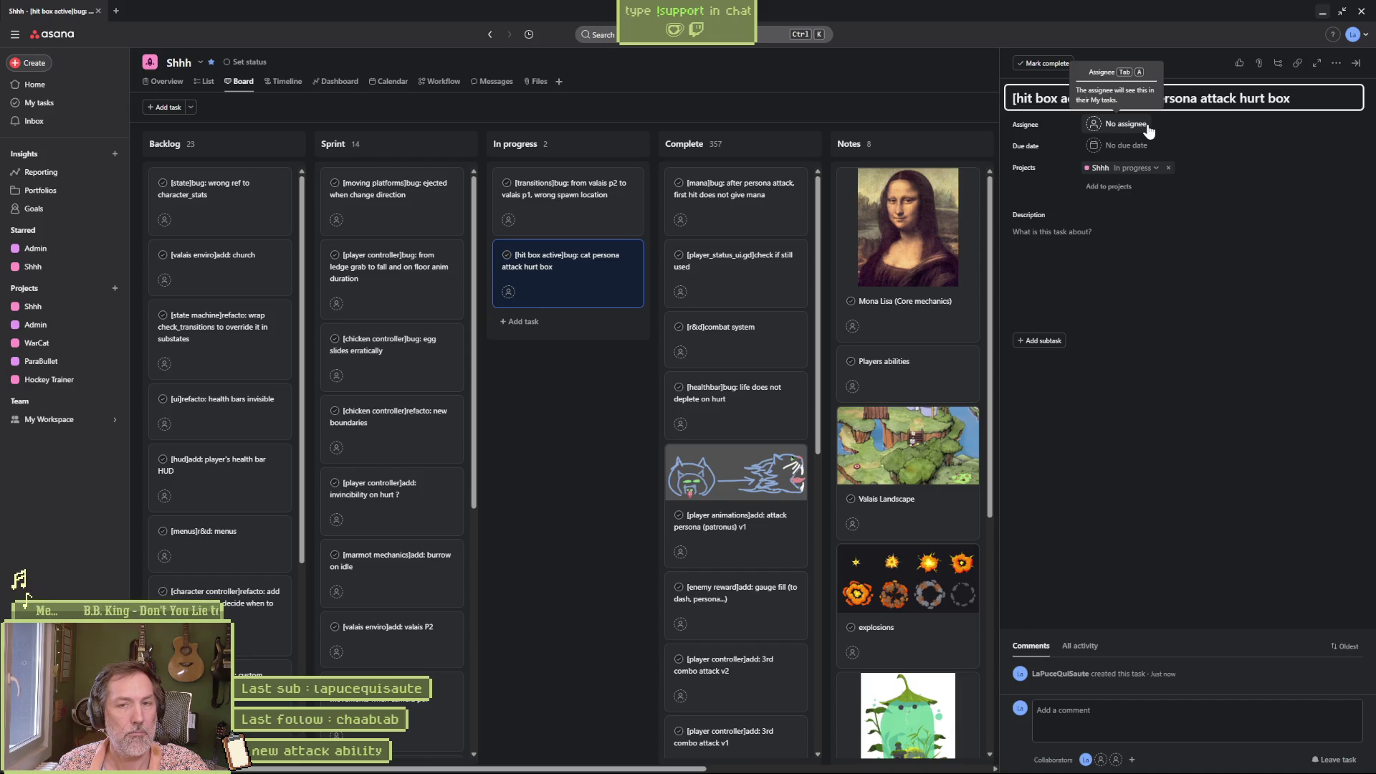
{"action": "type", "text": " b"}
{"action": "key", "text": "BackSpace"}
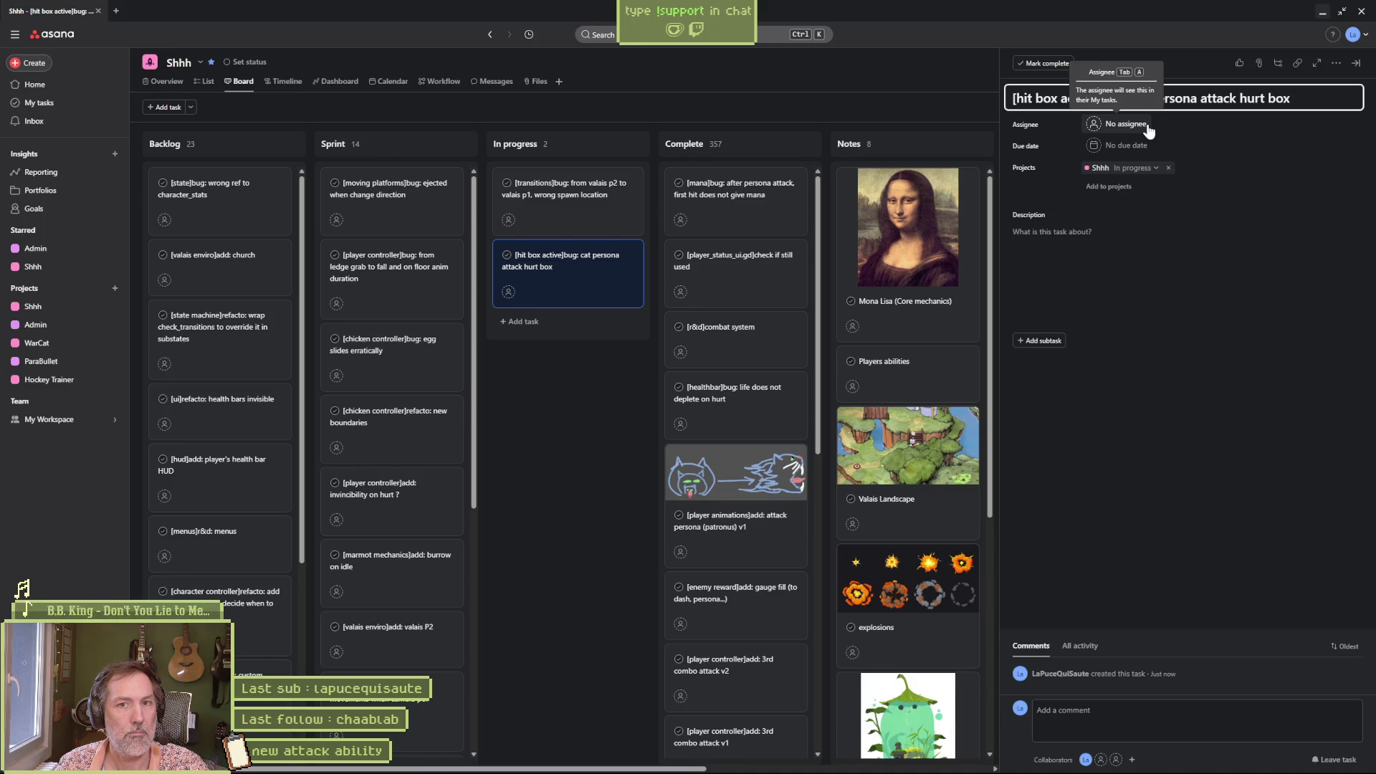
{"action": "type", "text": "active"}
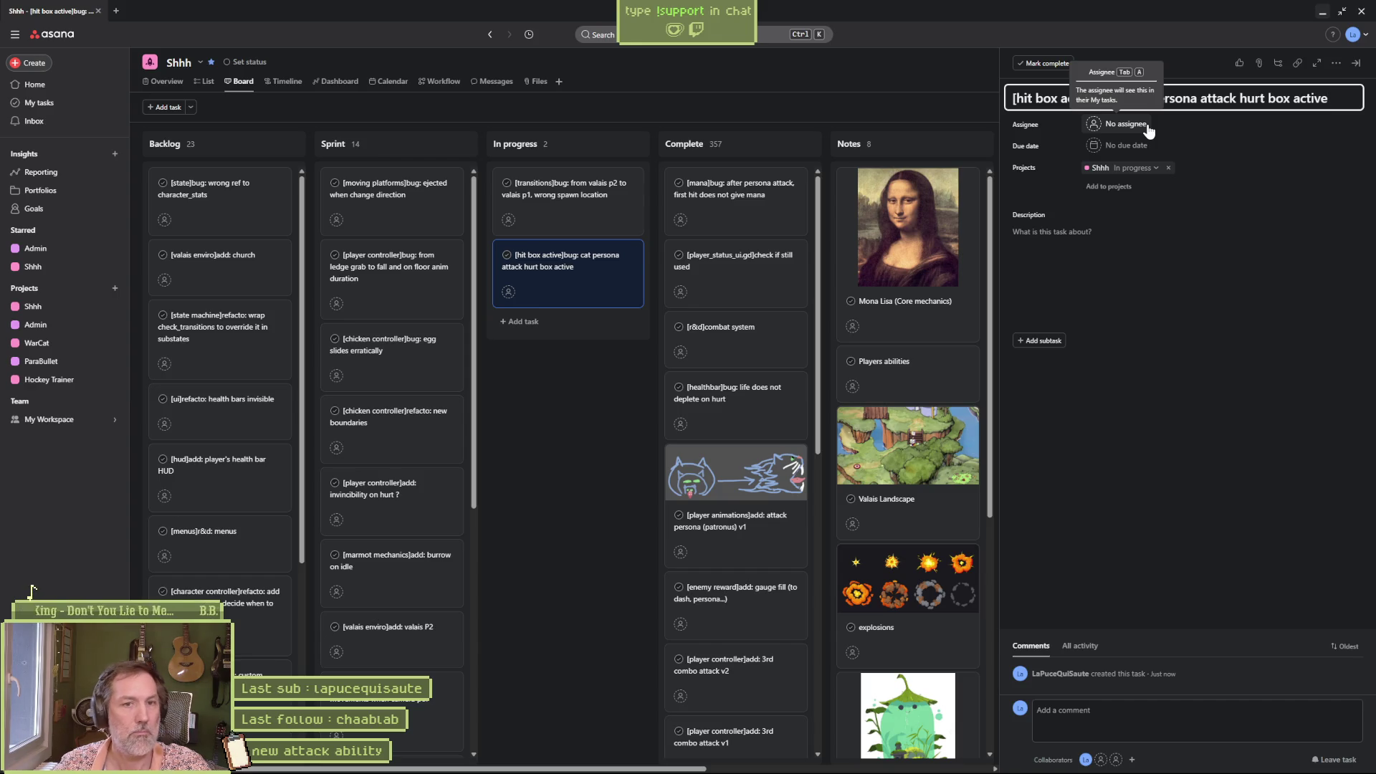
{"action": "left_click", "coordinate": [1134, 237]}
{"action": "type", "text": "if I"}
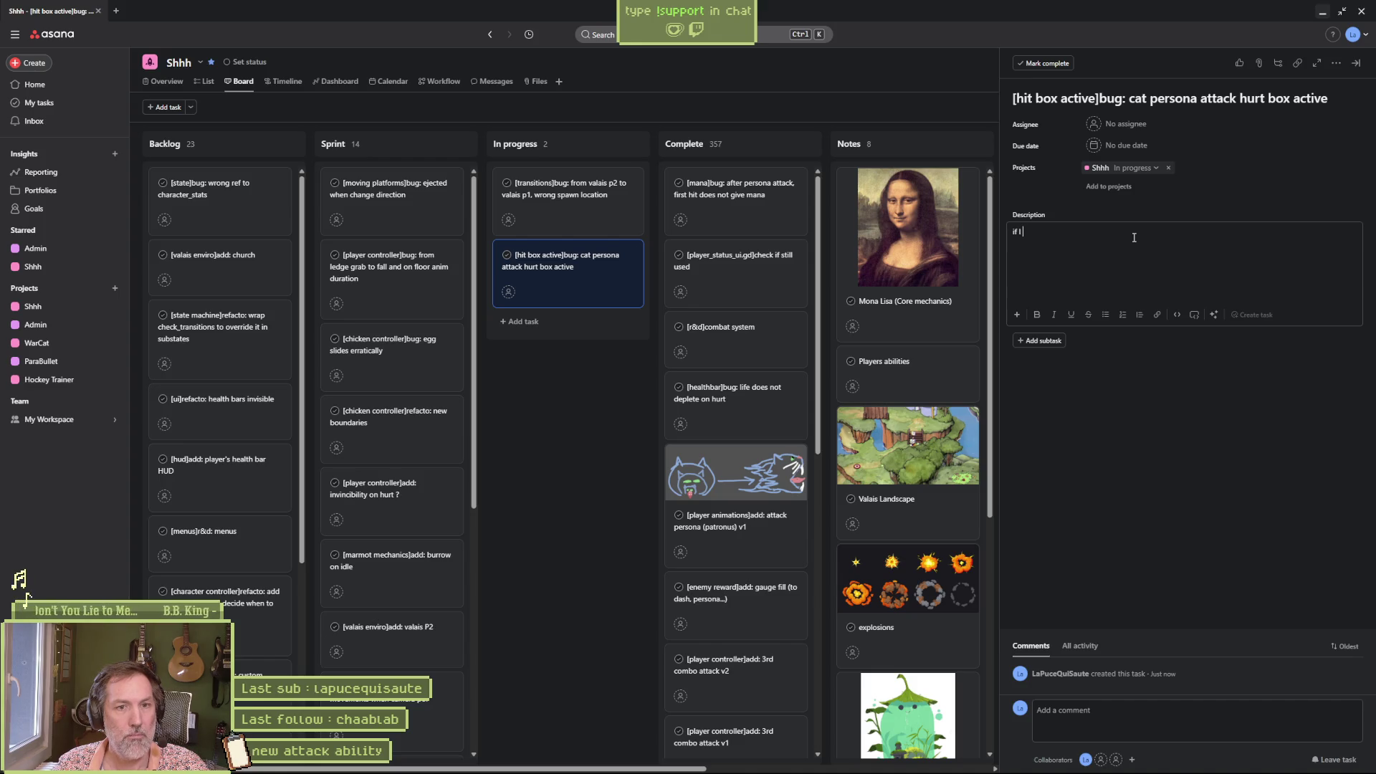
{"action": "type", "text": " disable h"}
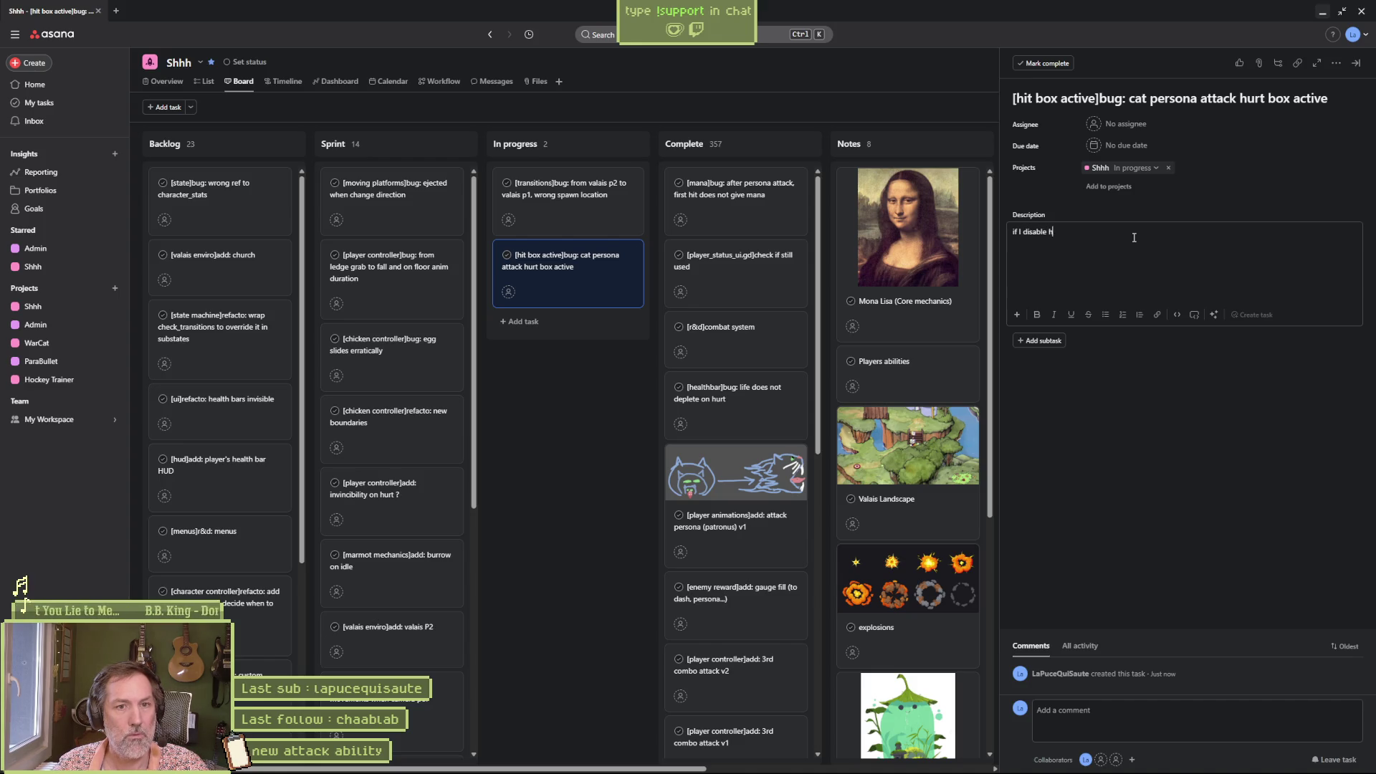
{"action": "type", "text": "urt box after 1st f"}
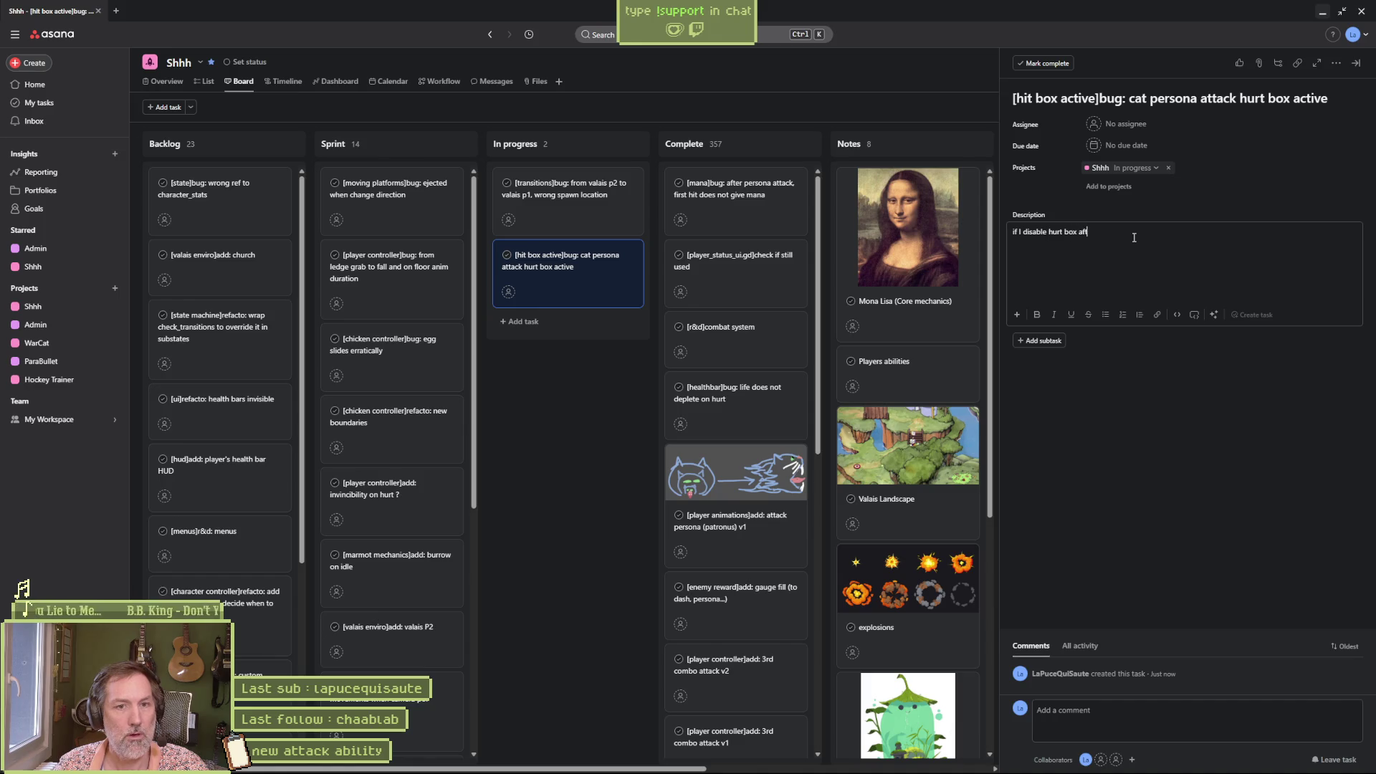
{"action": "type", "text": "rame, hur"}
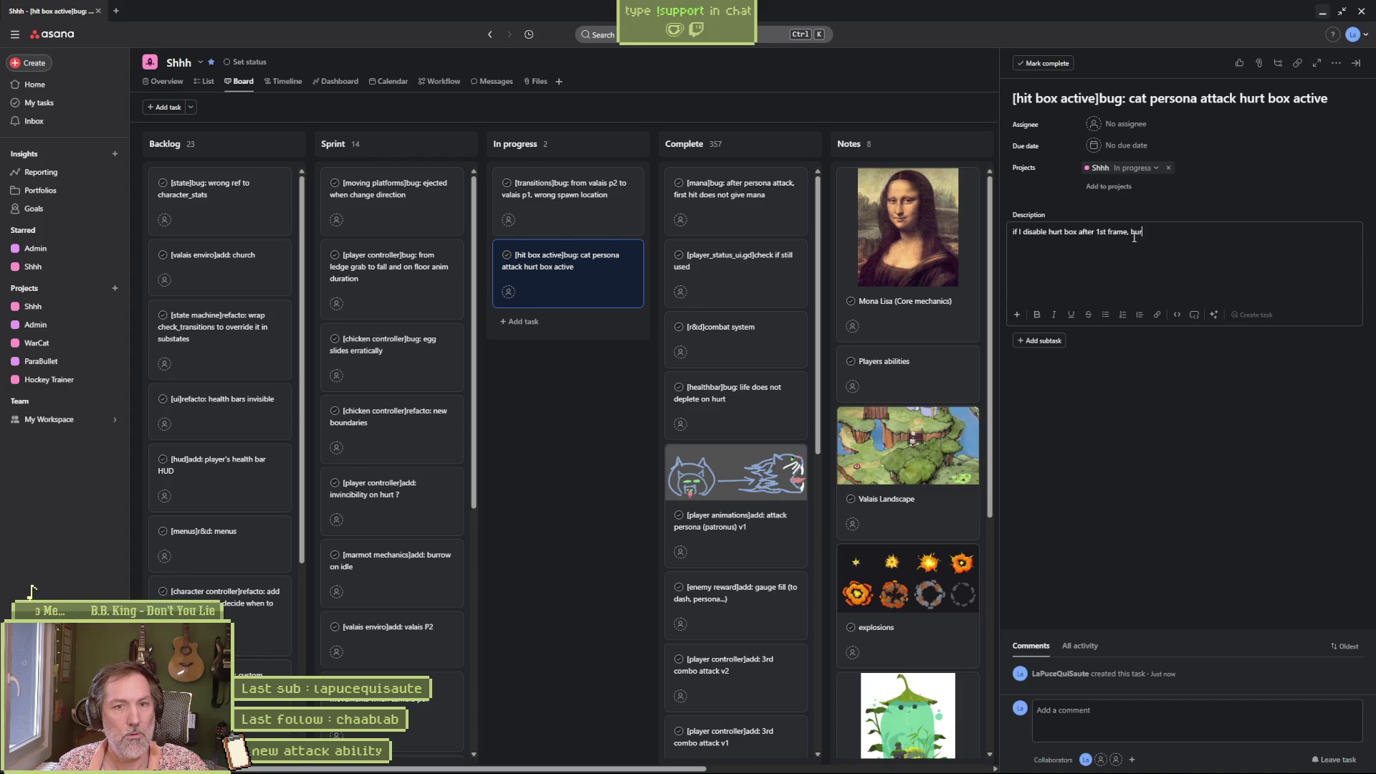
{"action": "type", "text": "t box"}
Step: Complete the description: disabling the hurt box after frame 1 reactivates it at the persona attack's end
{"action": "key", "text": "BackSpace"}
{"action": "key", "text": "BackSpace"}
{"action": "type", "text": "gets"}
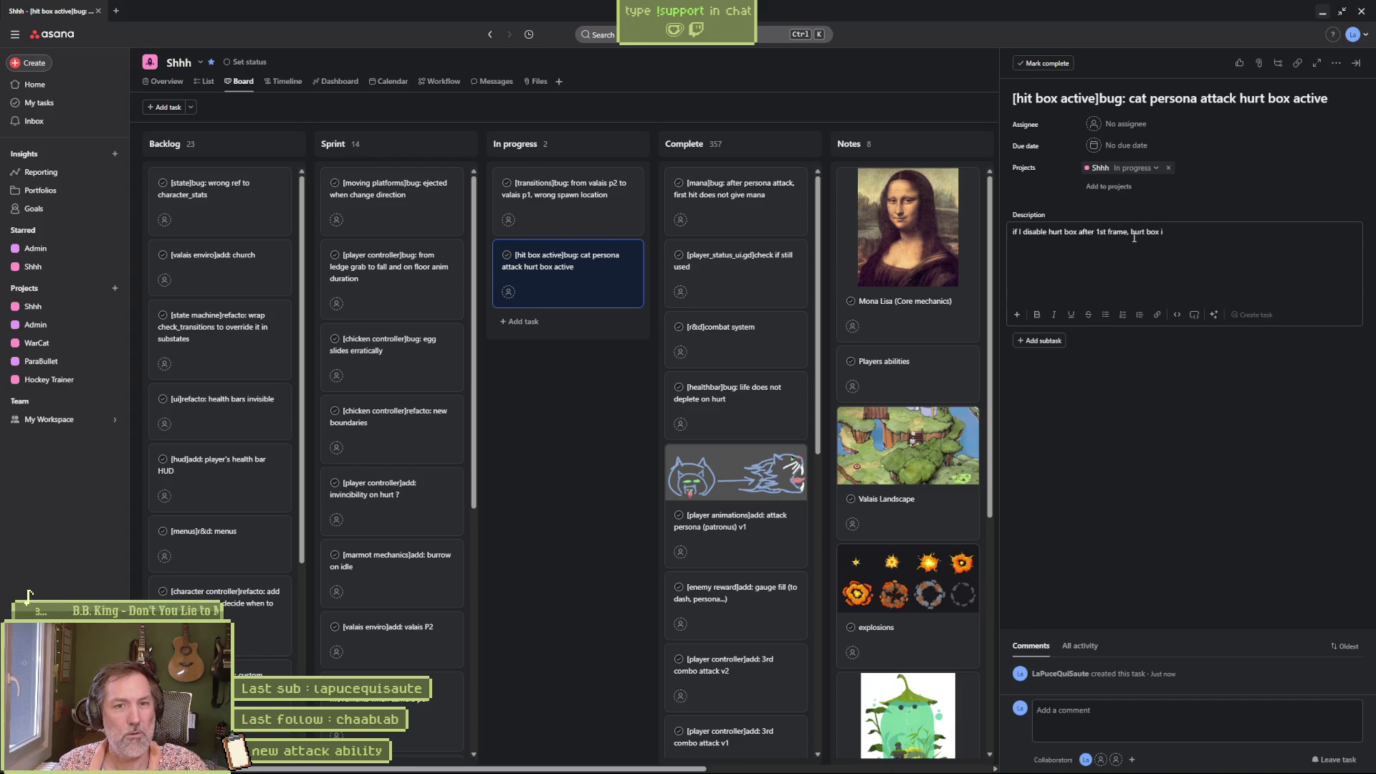
{"action": "type", "text": "ack to active a"}
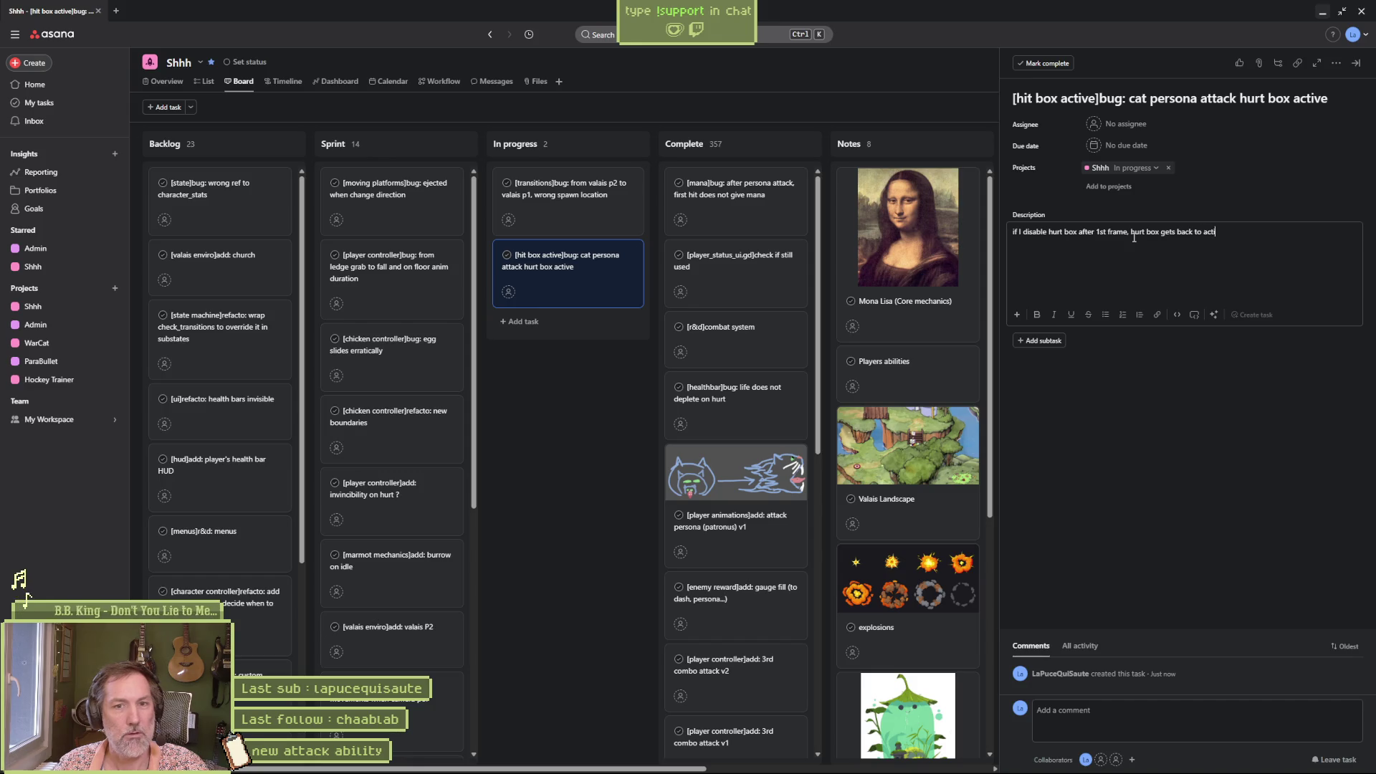
{"action": "type", "text": "e end of persona attack but i"}
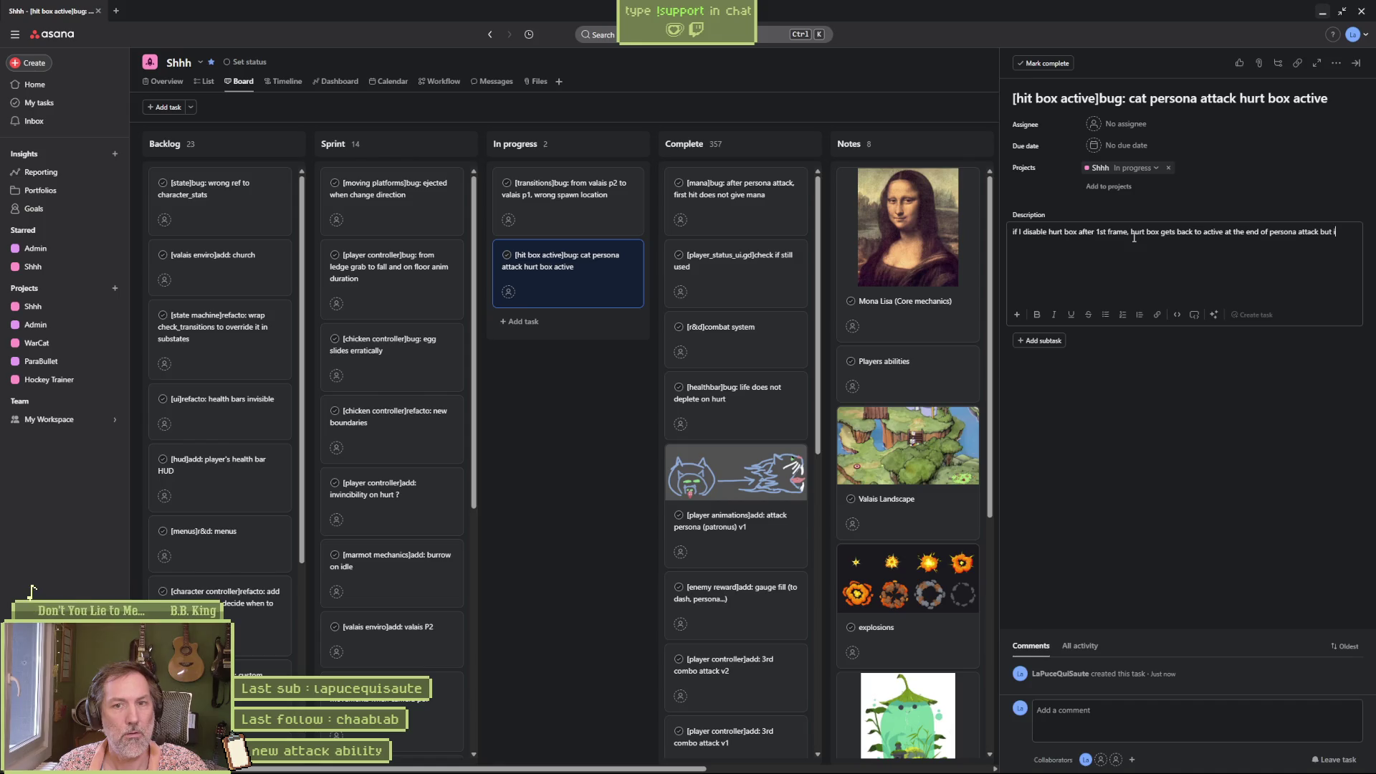
{"action": "type", "text": "f I deactivate i"}
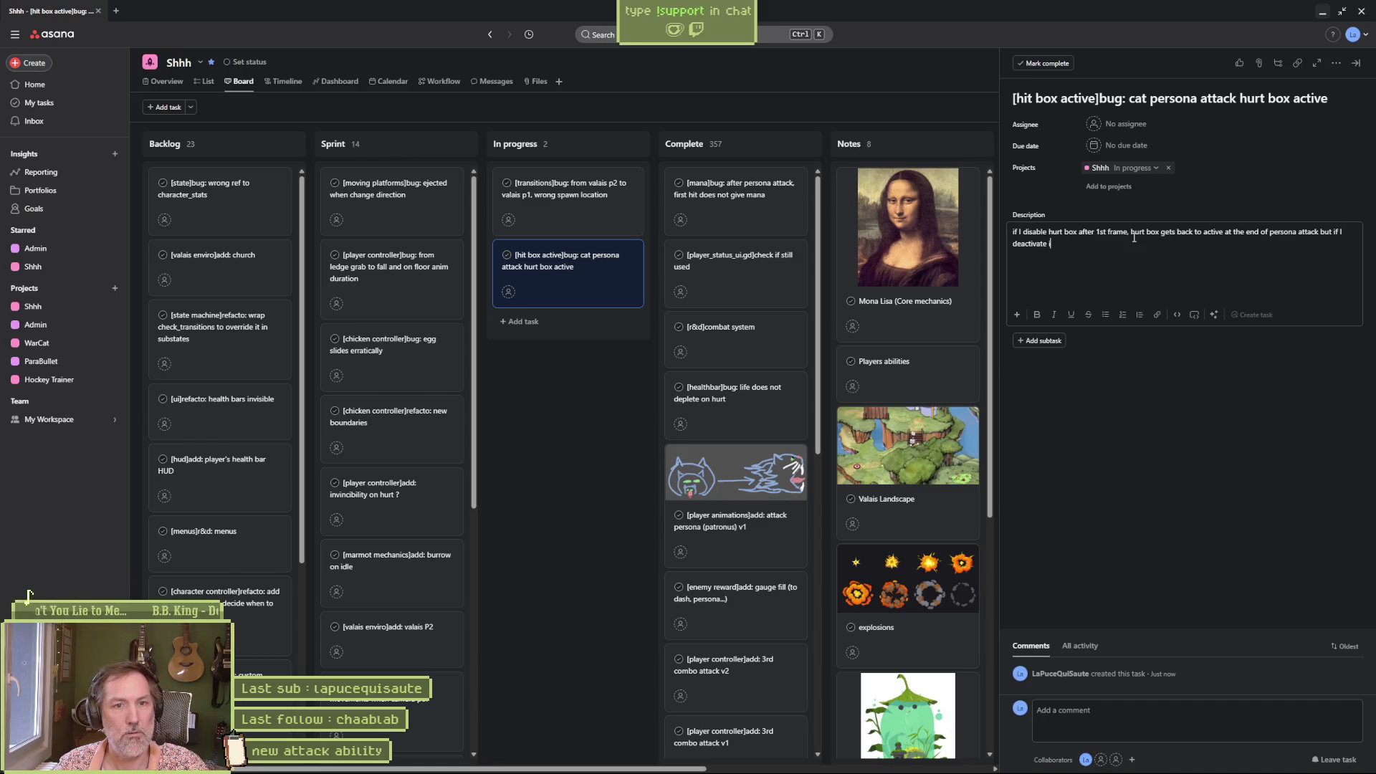
{"action": "type", "text": "t on t"}
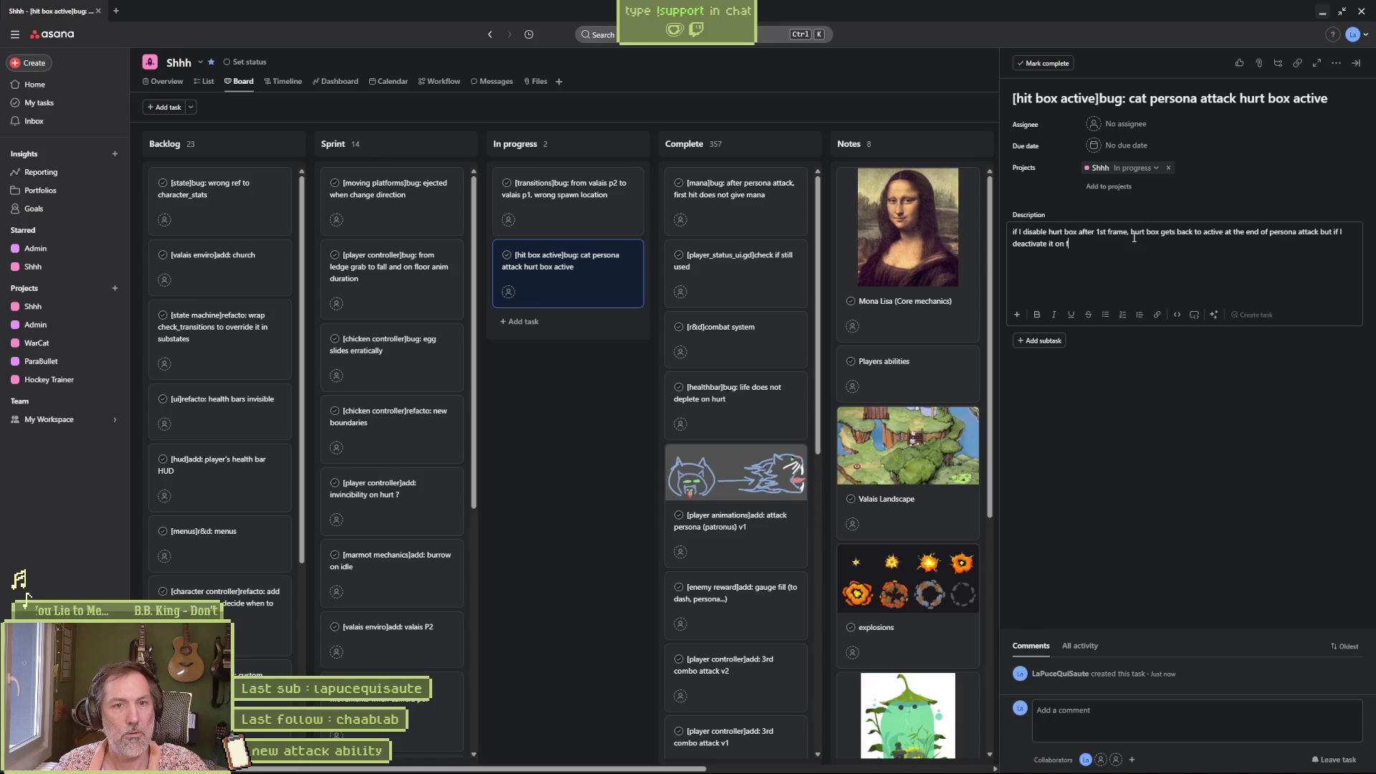
{"action": "type", "text": "st frame."}
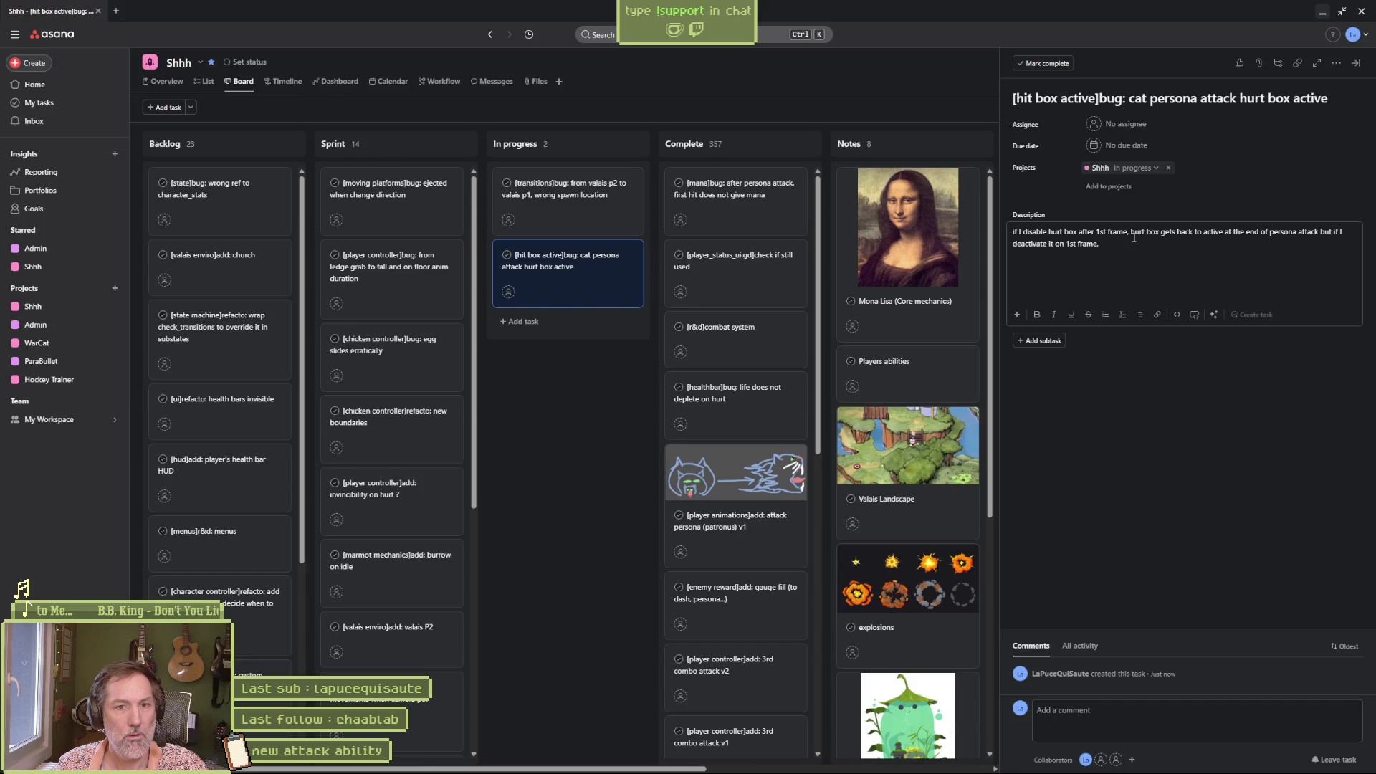
{"action": "type", "text": " the "}
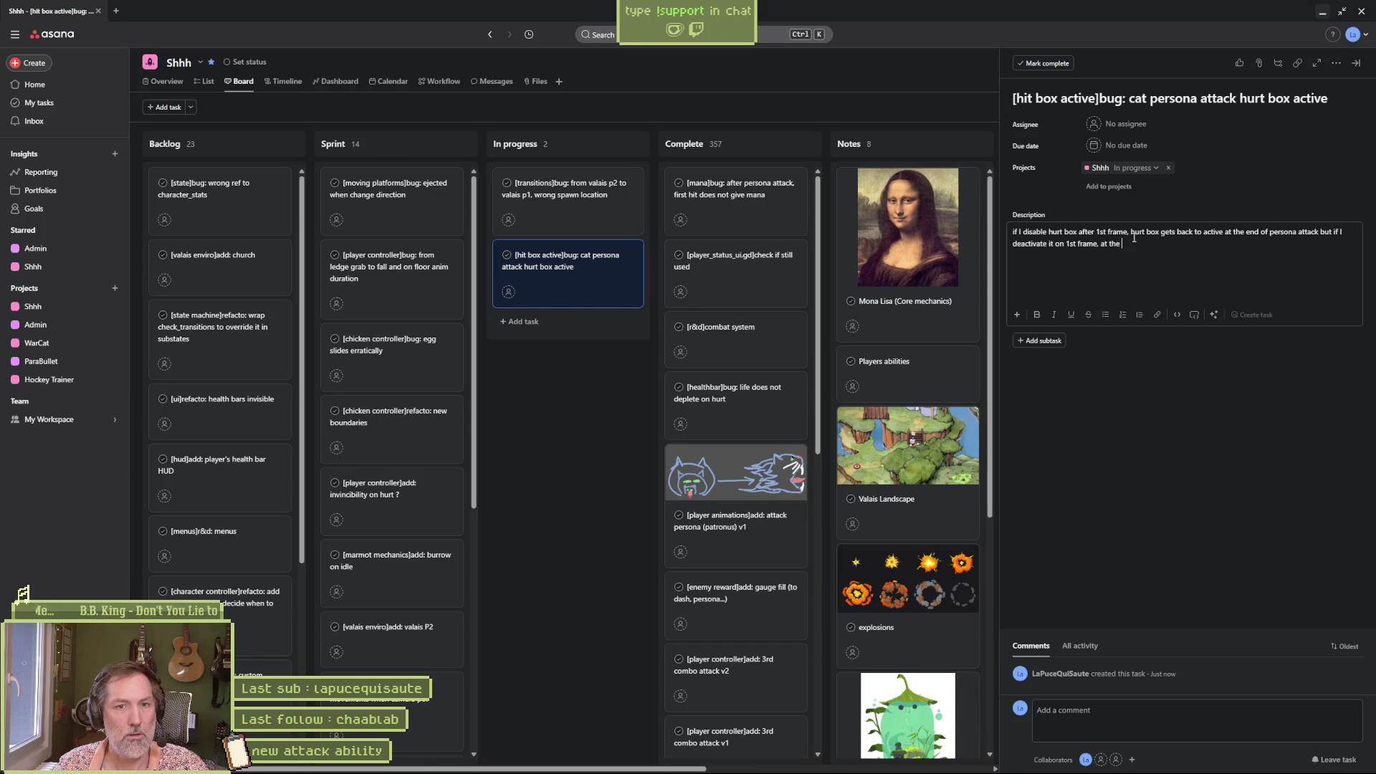
{"action": "type", "text": "end of"}
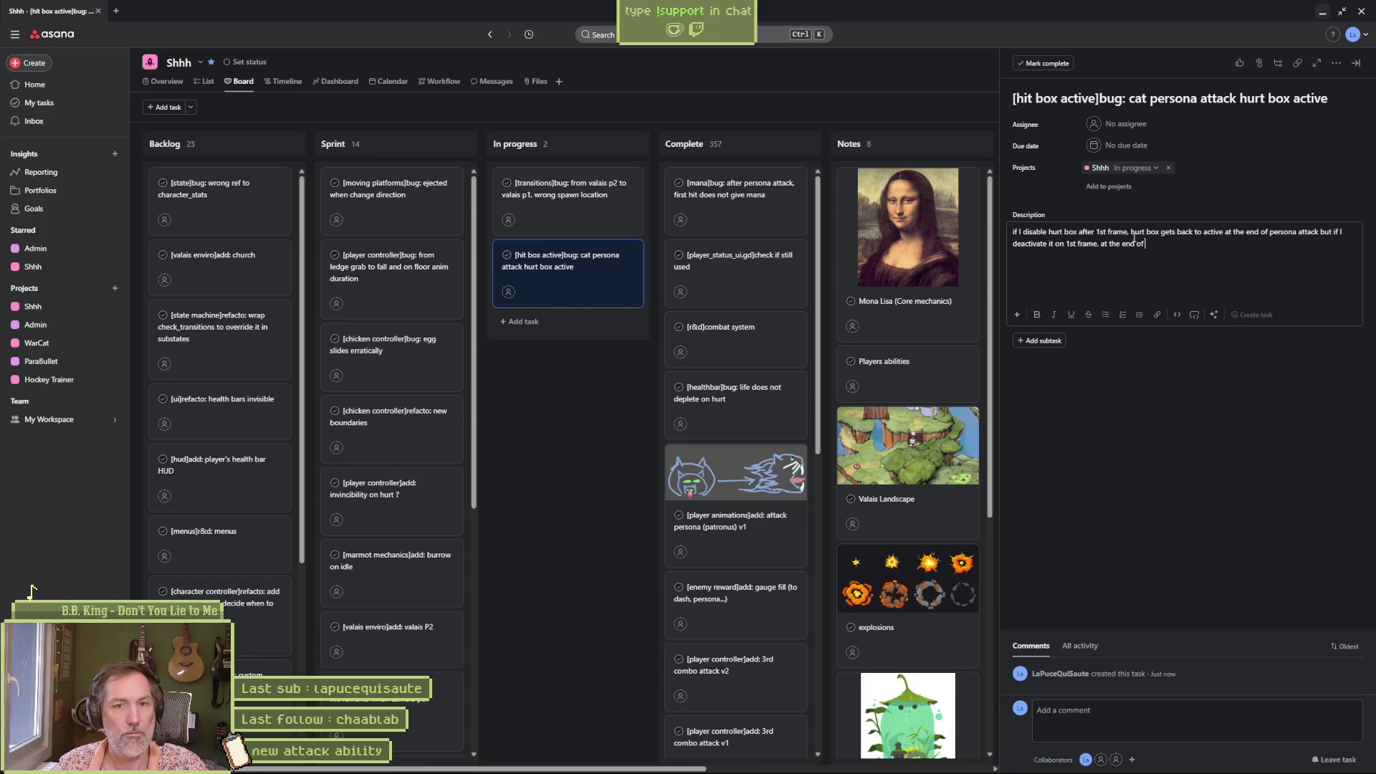
{"action": "type", "text": " persona attac"}
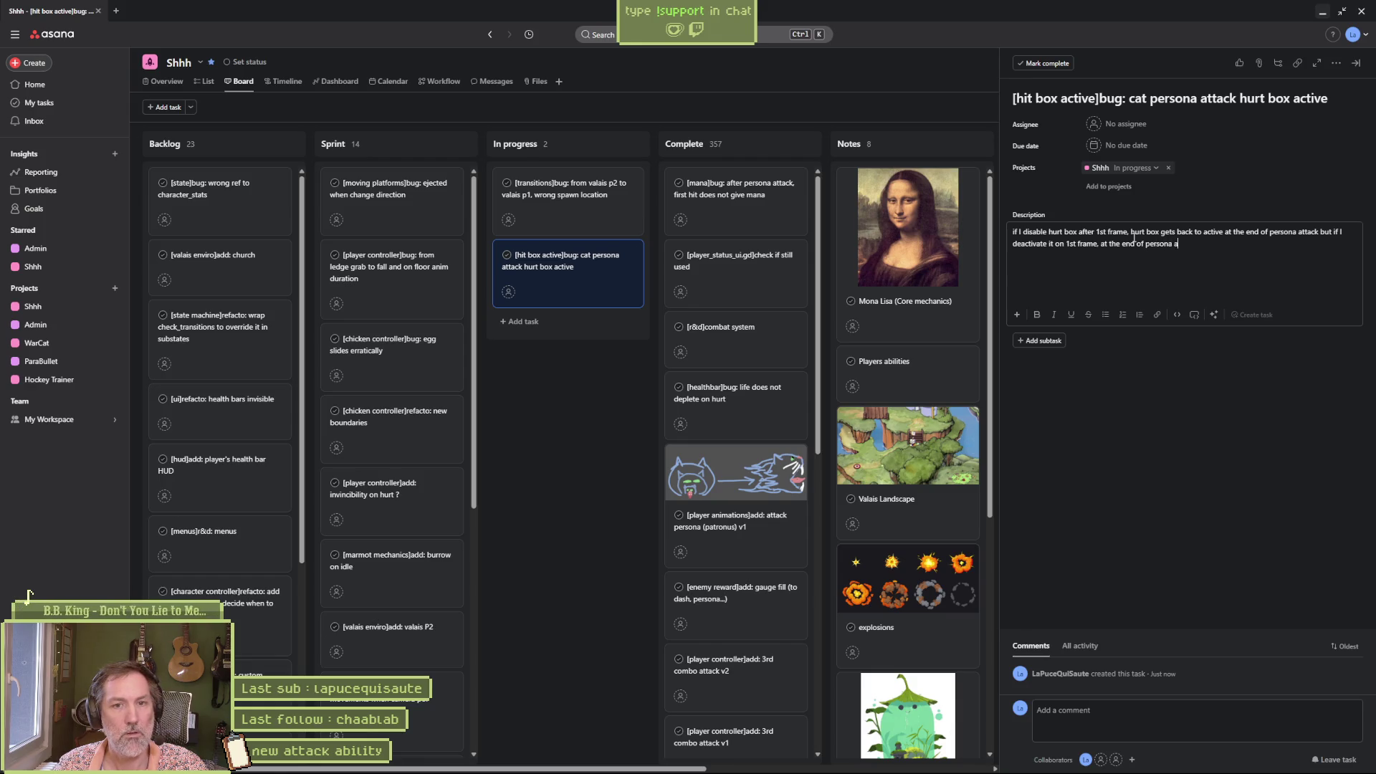
{"action": "type", "text": "k it g"}
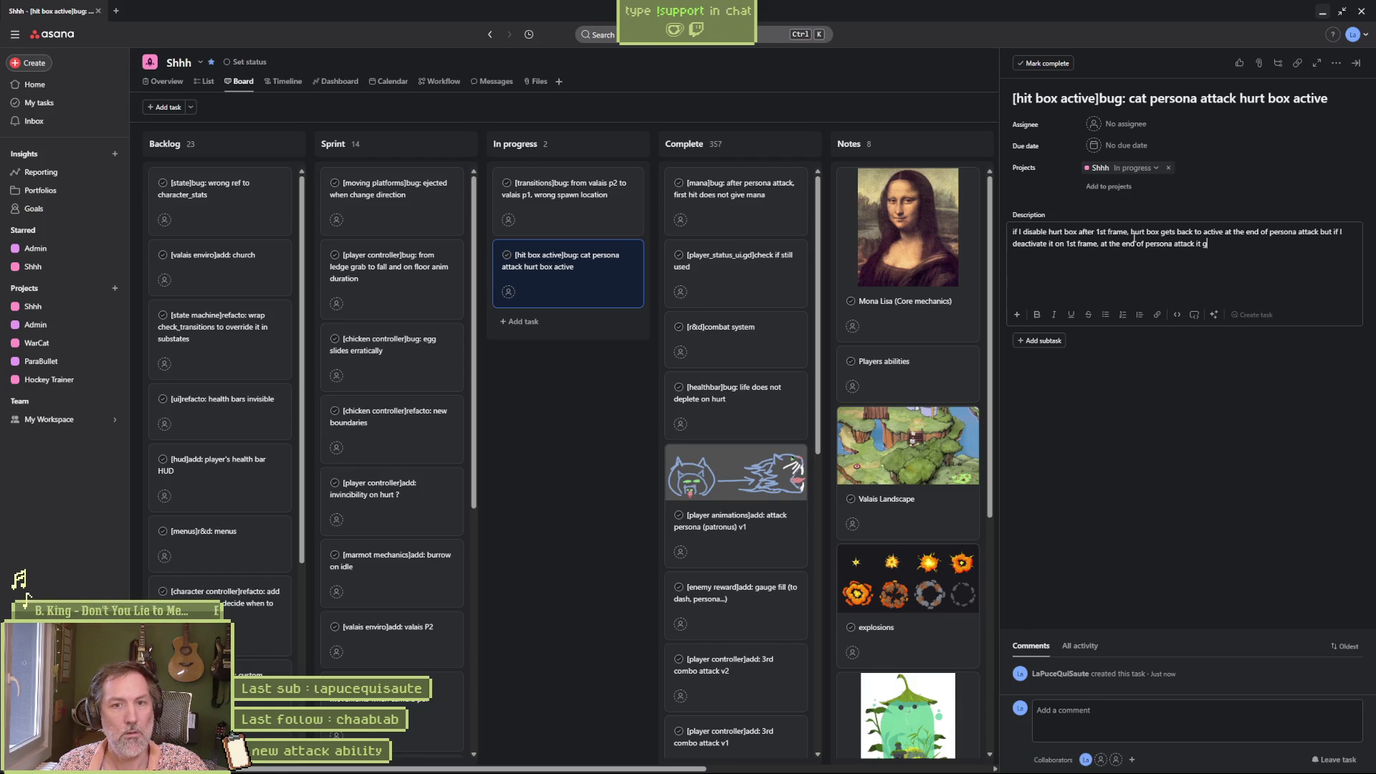
{"action": "type", "text": "oes ck to"}
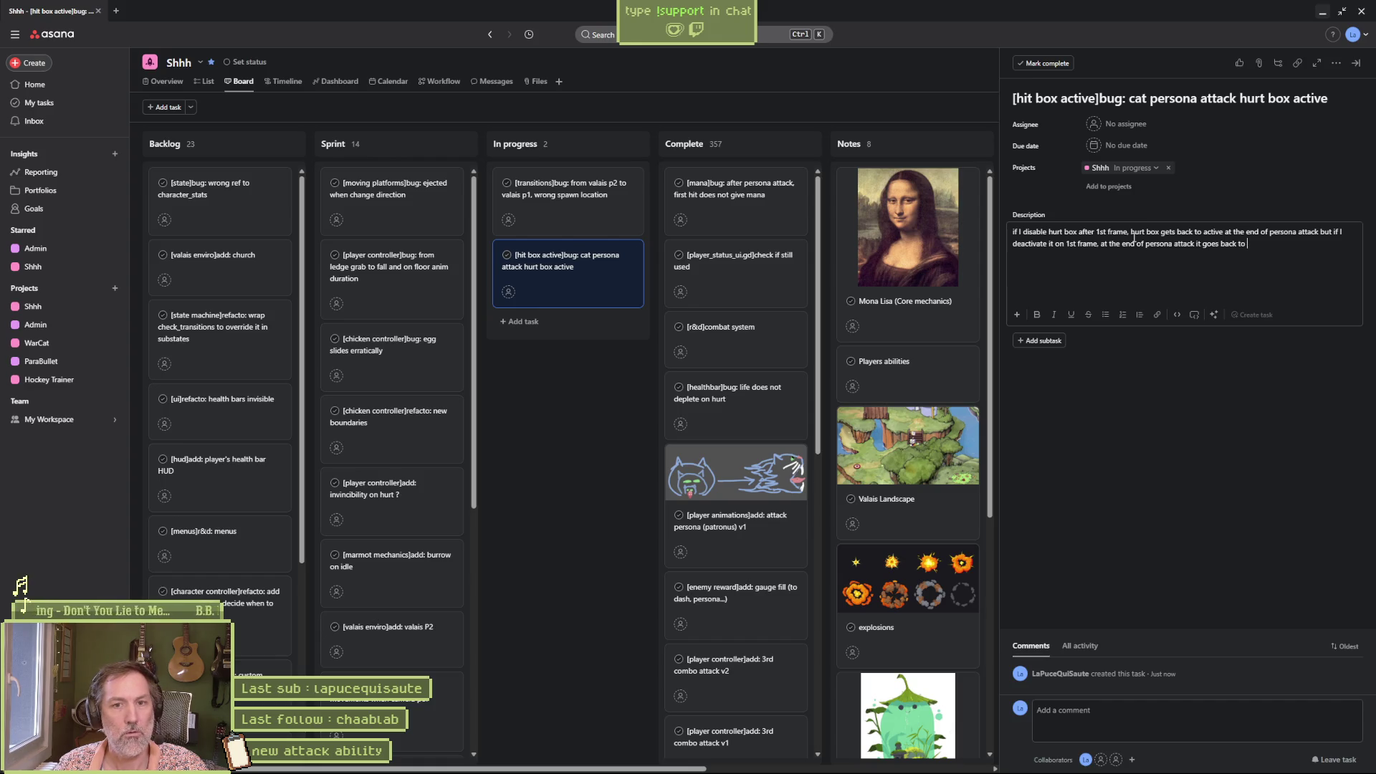
{"action": "type", "text": "deactivated"}
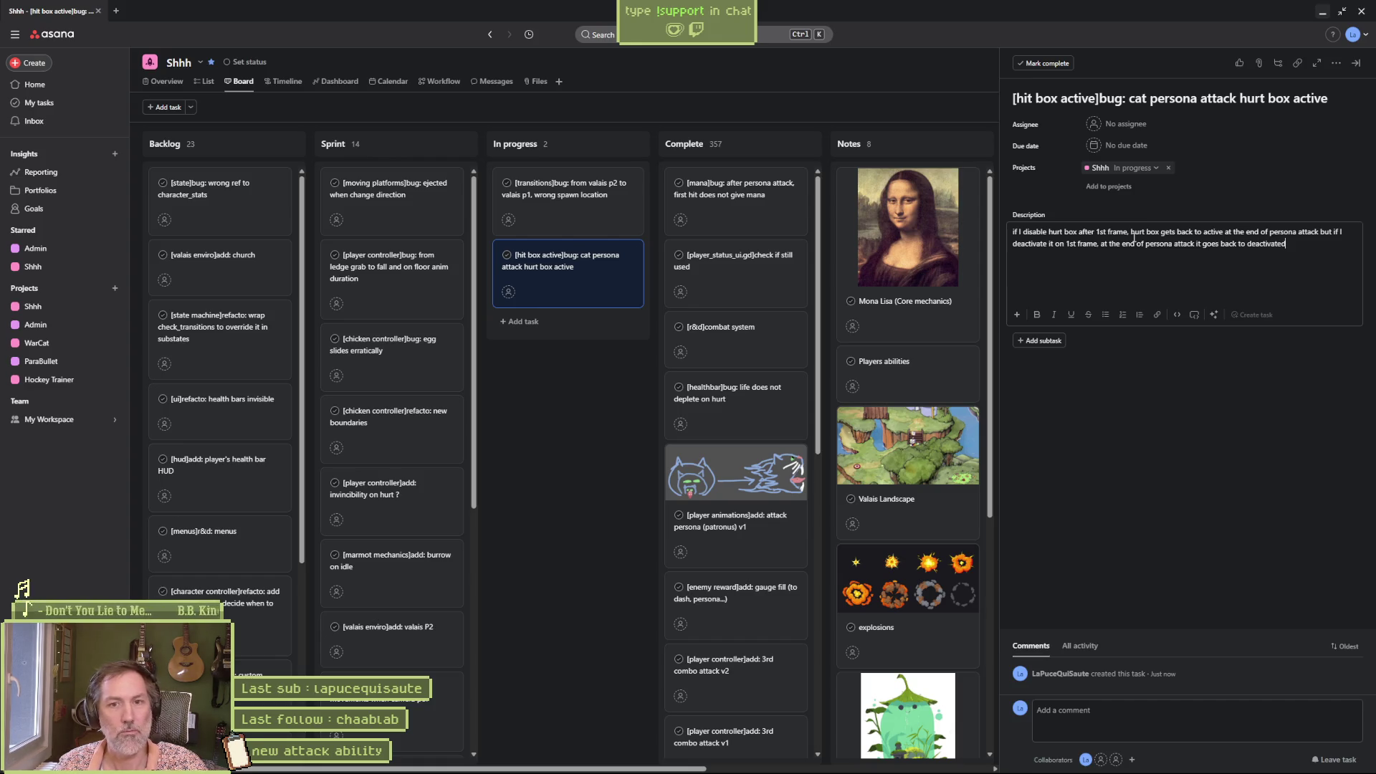
{"action": "left_click", "coordinate": [1132, 232]}
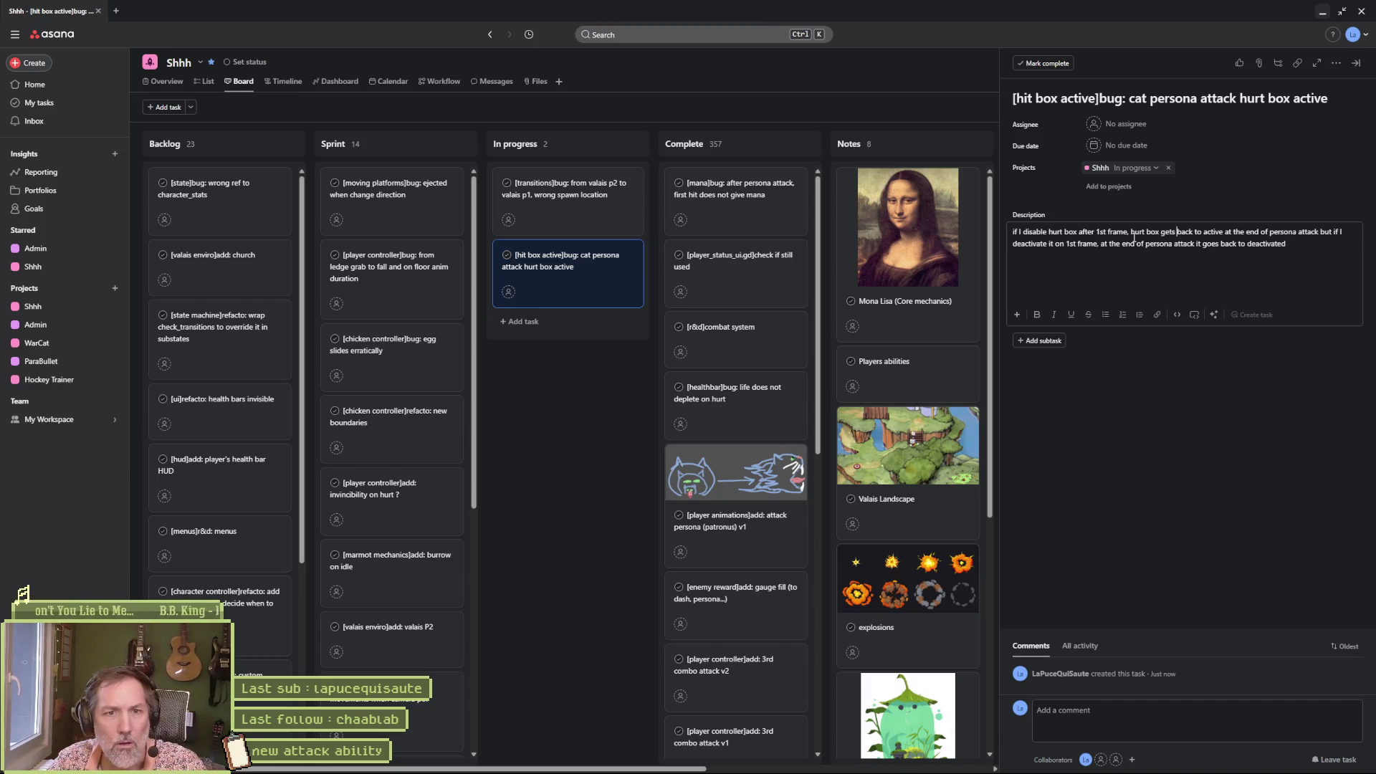
{"action": "left_click", "coordinate": [1095, 232]}
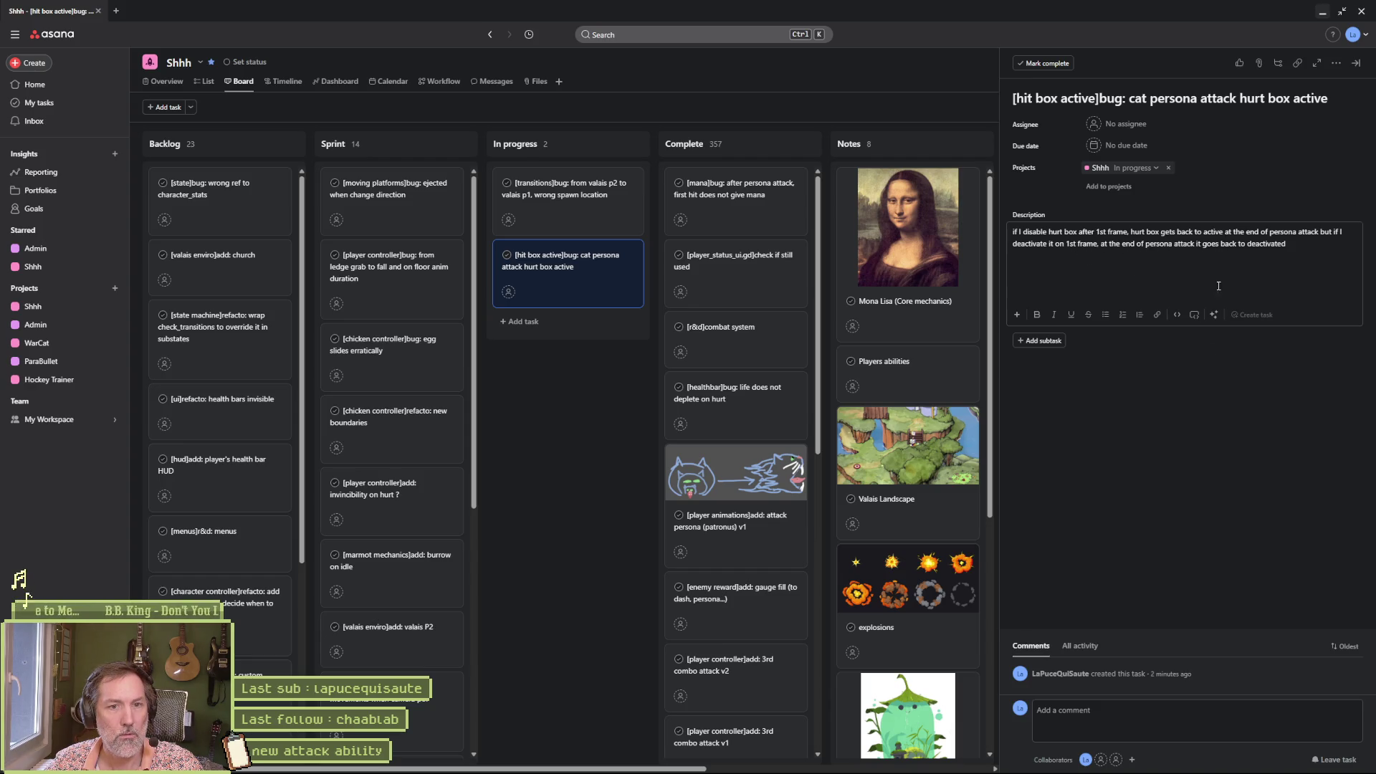
{"action": "left_click", "coordinate": [1322, 13]}
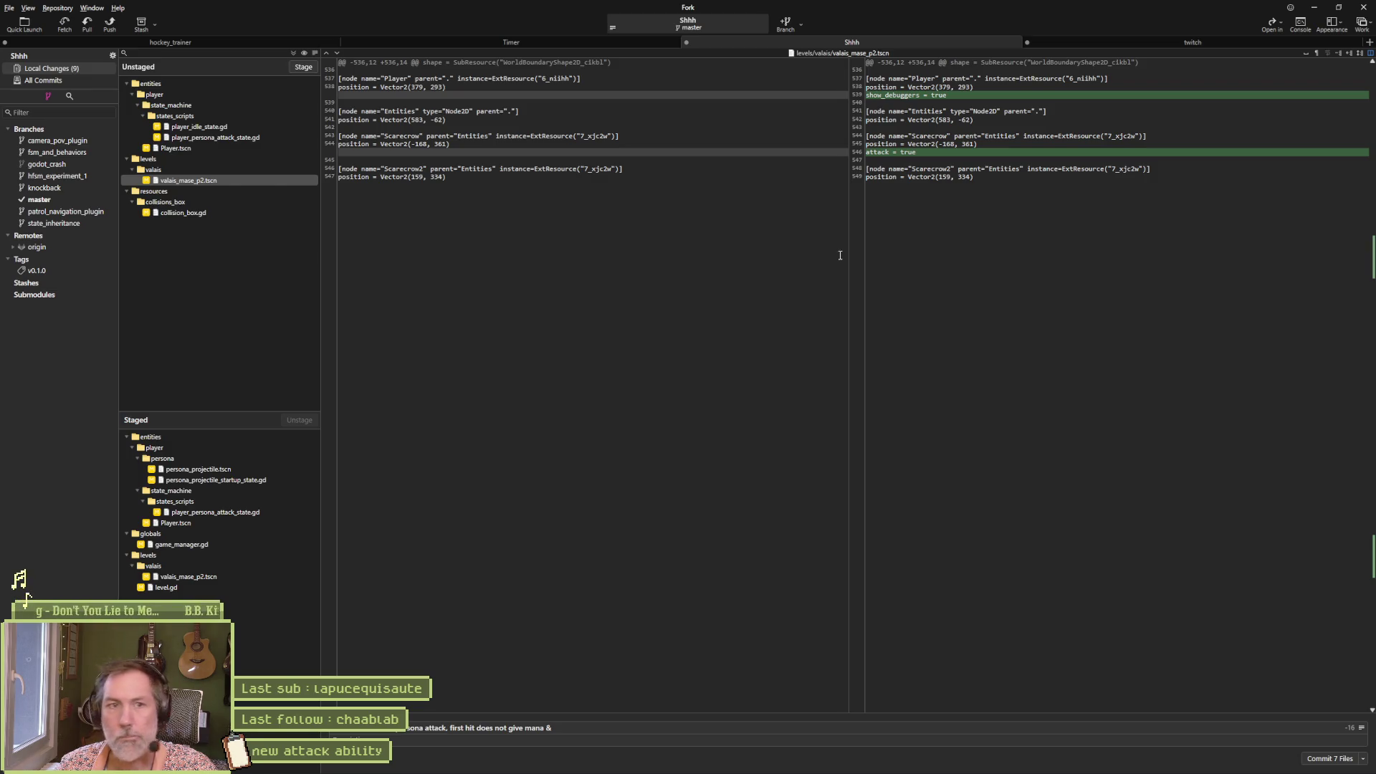
Step: Compare the player_idle_state.gd diff with player_persona_attack_state.gd and select the removed enable_hitbox(false) call
{"action": "left_click", "coordinate": [215, 127]}
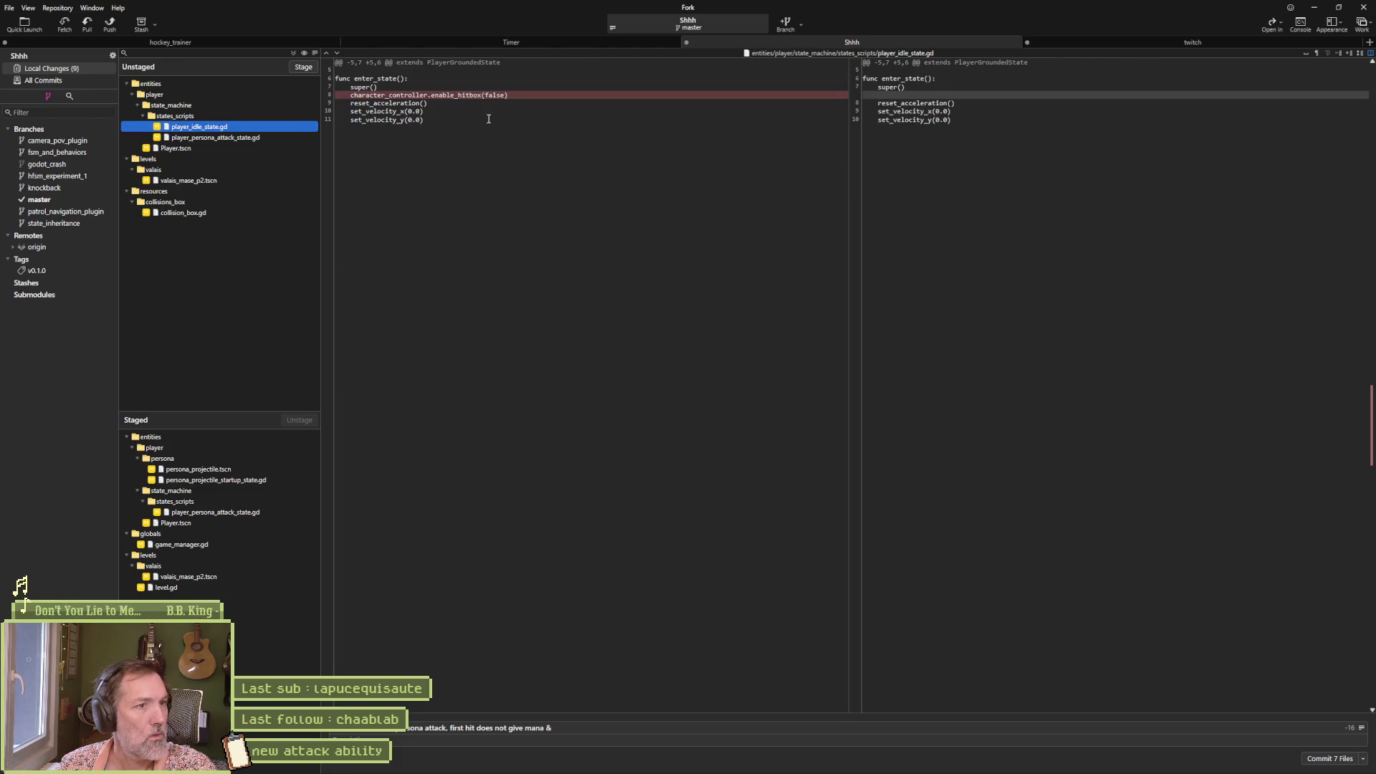
{"action": "mouse_move", "coordinate": [428, 101]}
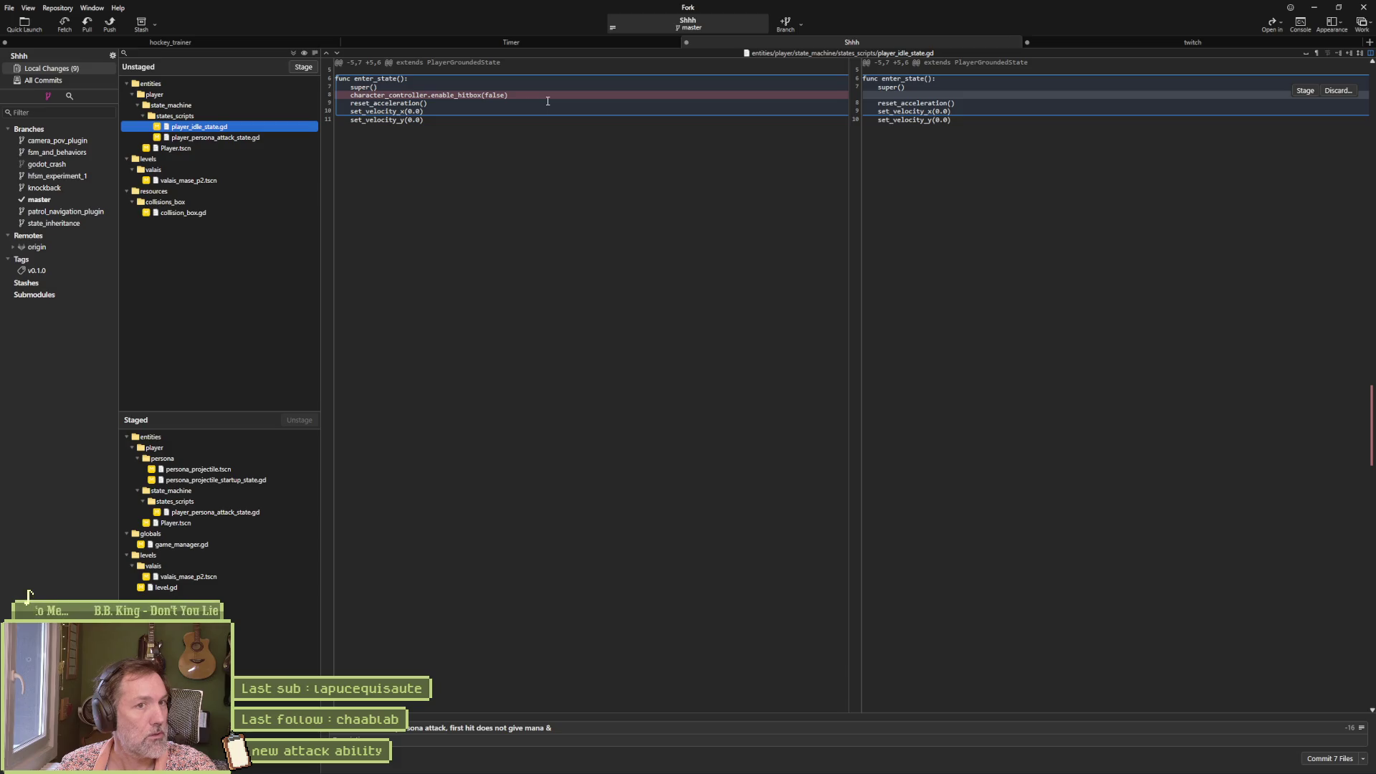
{"action": "left_click", "coordinate": [277, 139]}
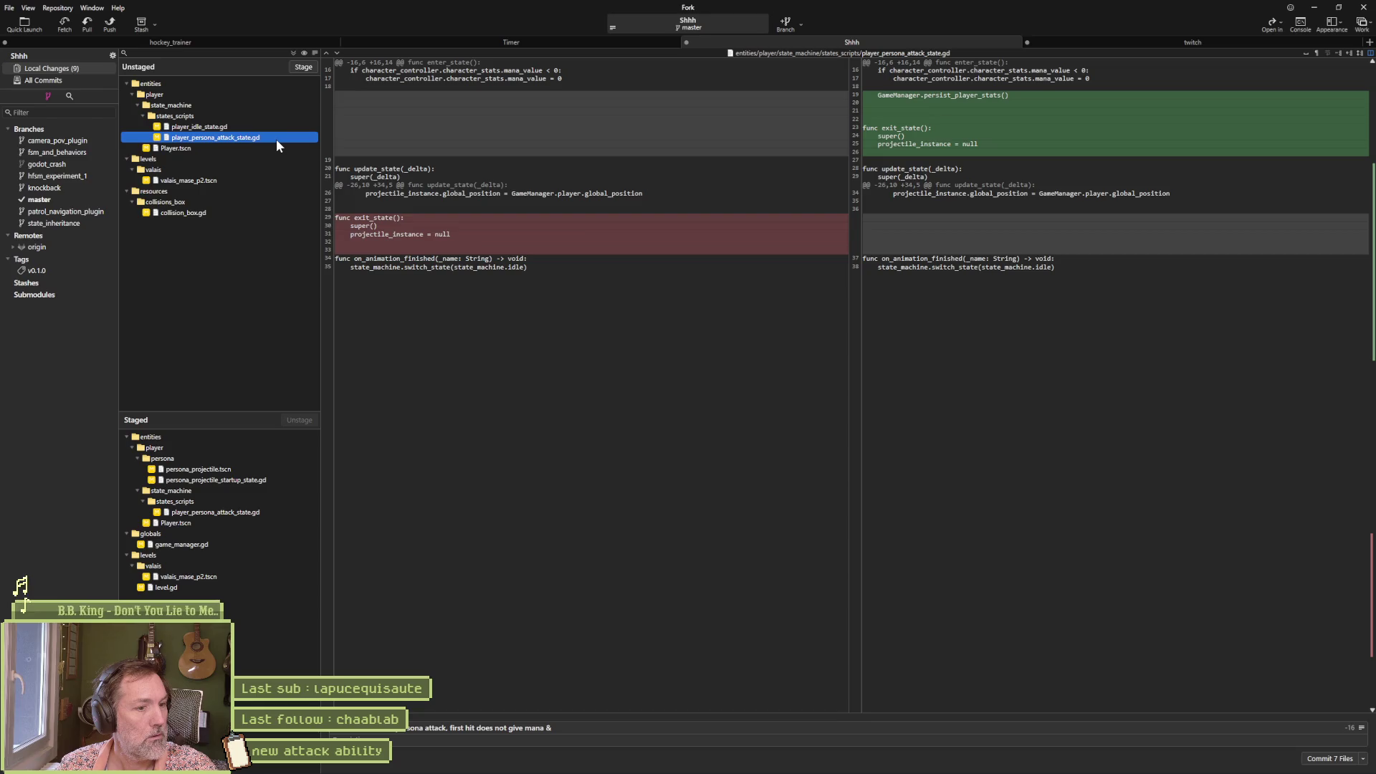
{"action": "left_click", "coordinate": [278, 128]}
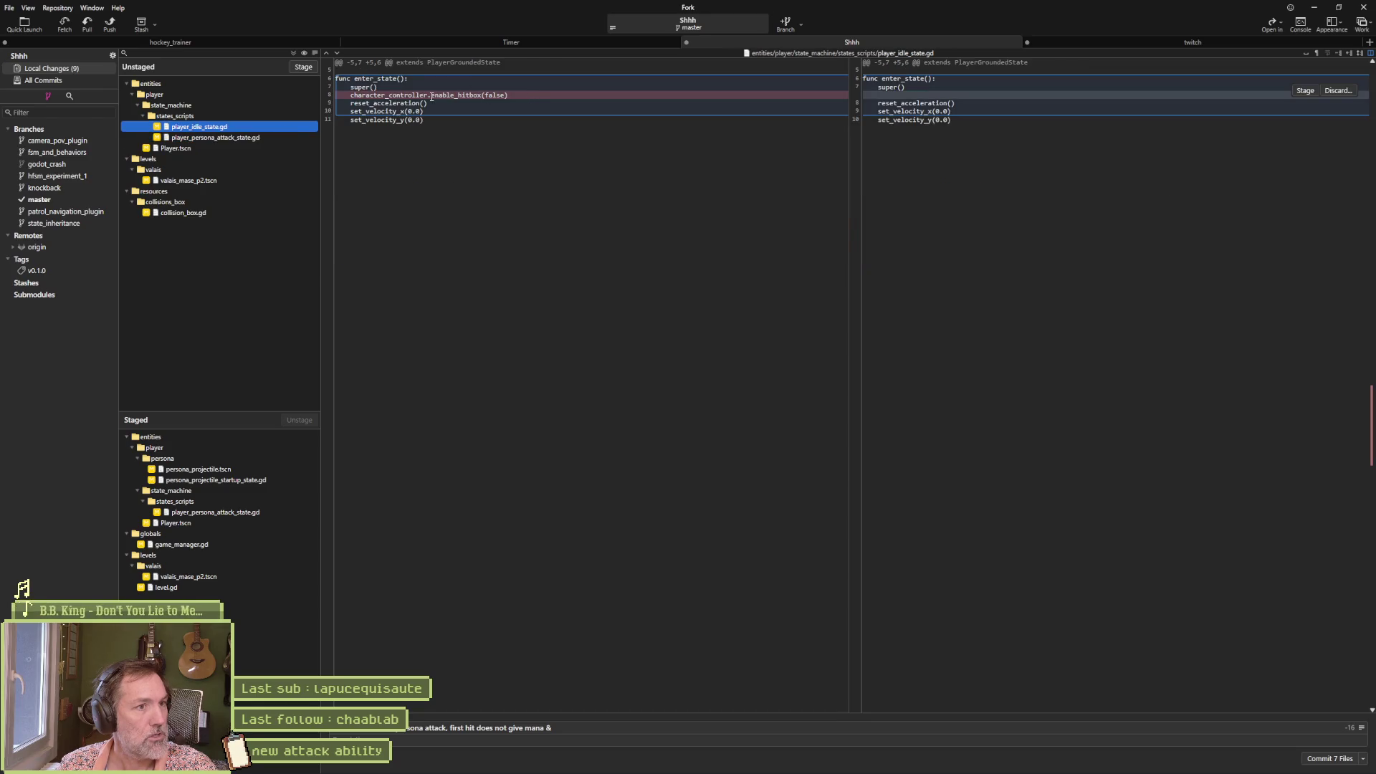
{"action": "left_click_drag", "start_coordinate": [431, 97], "coordinate": [508, 96]}
{"action": "key", "text": "ctrl+c"}
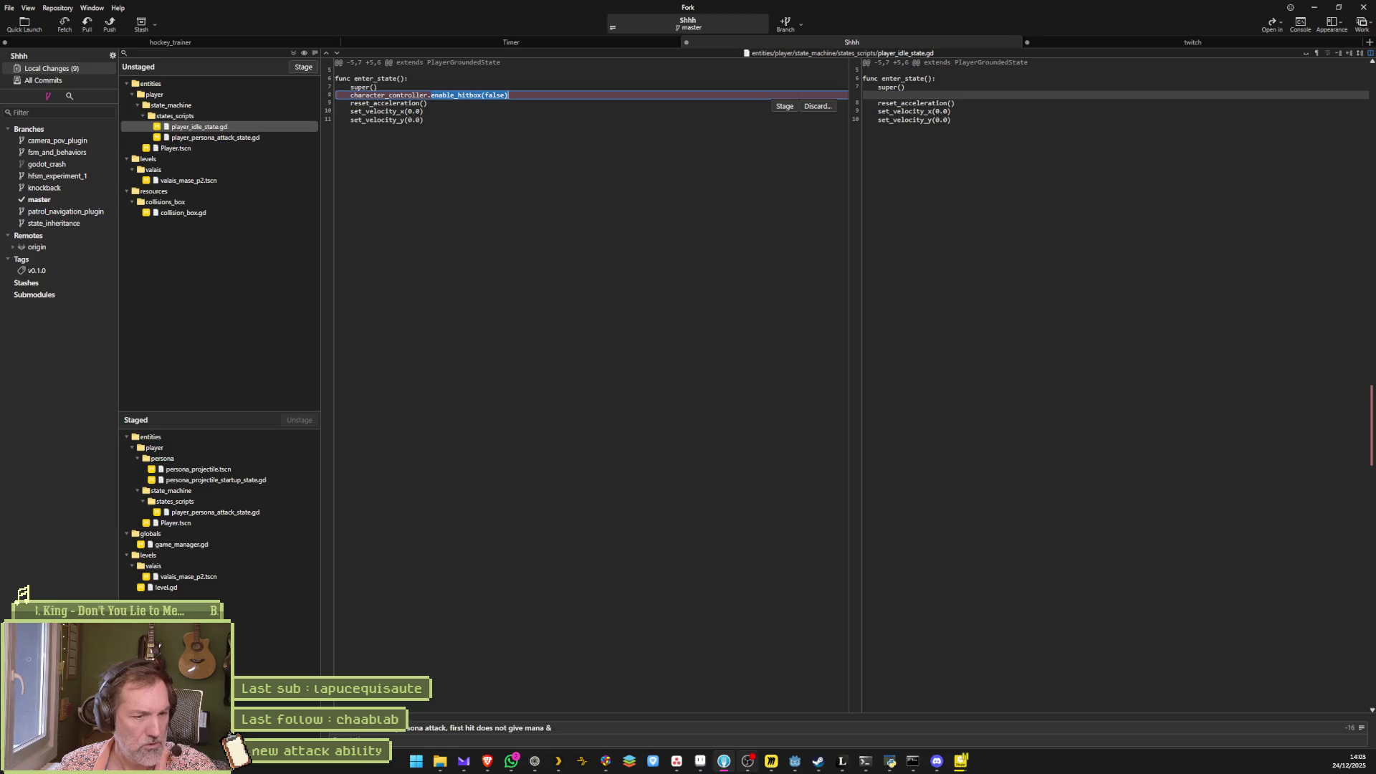
{"action": "key", "text": "alt+Tab"}
Step: Search all project files for the pasted term enable_hitbox(false)
{"action": "left_click", "coordinate": [623, 261]}
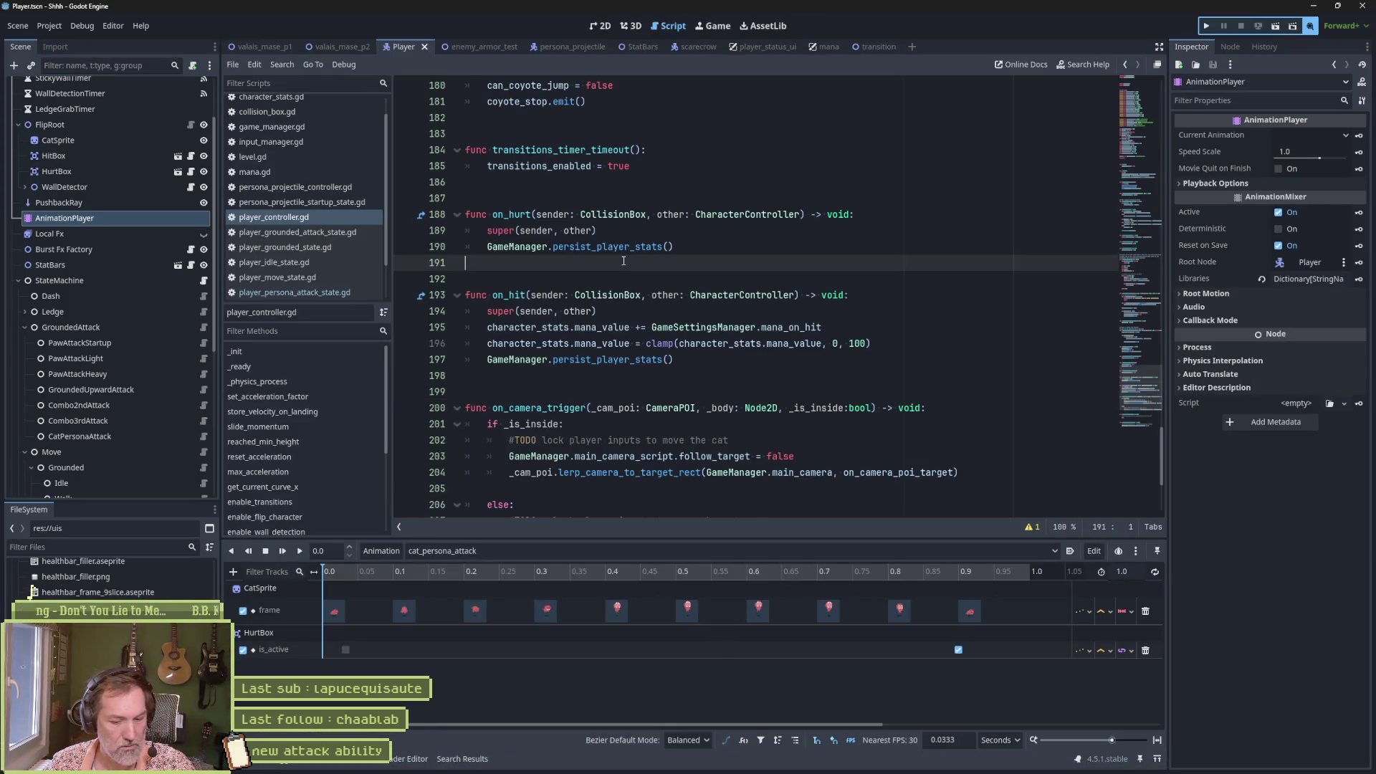
{"action": "key", "text": "ctrl+shift+f"}
{"action": "key", "text": "ctrl+v"}
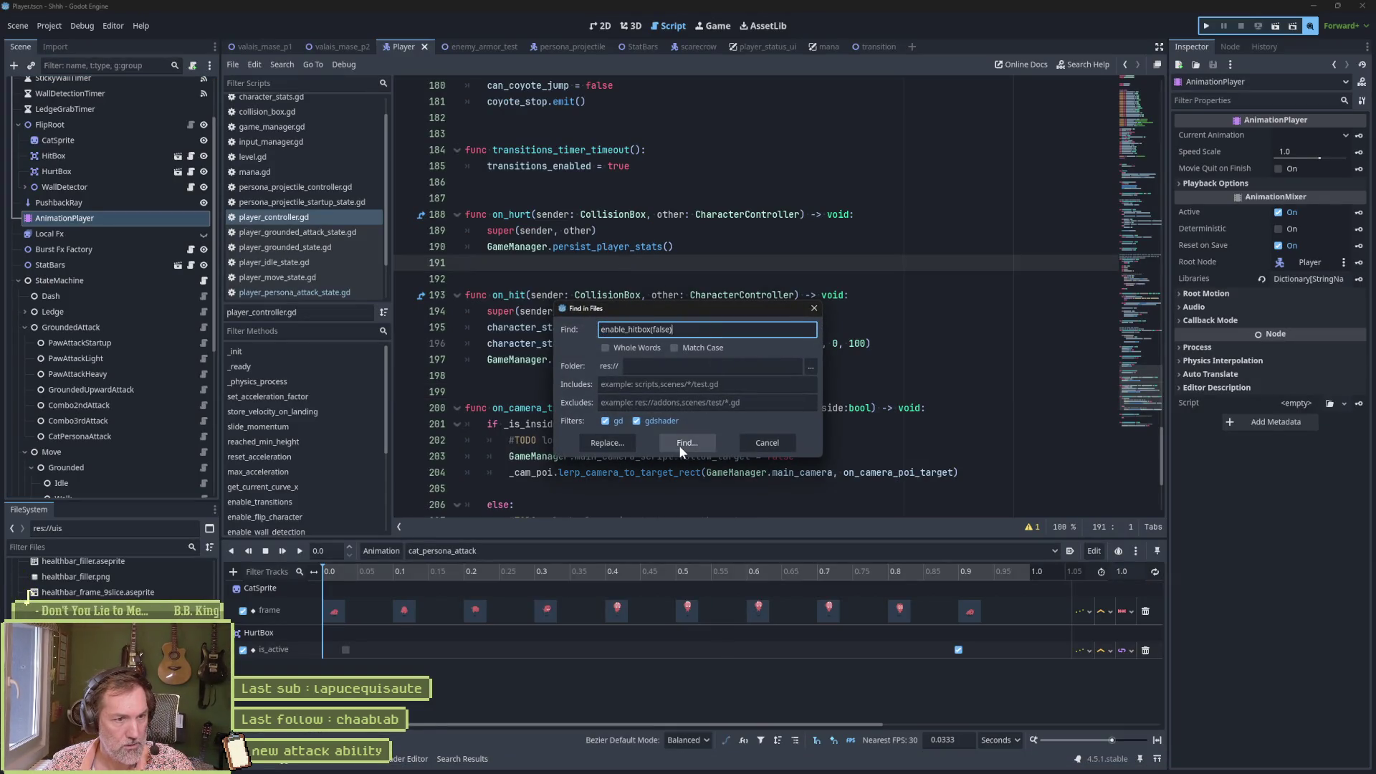
{"action": "left_click", "coordinate": [687, 443]}
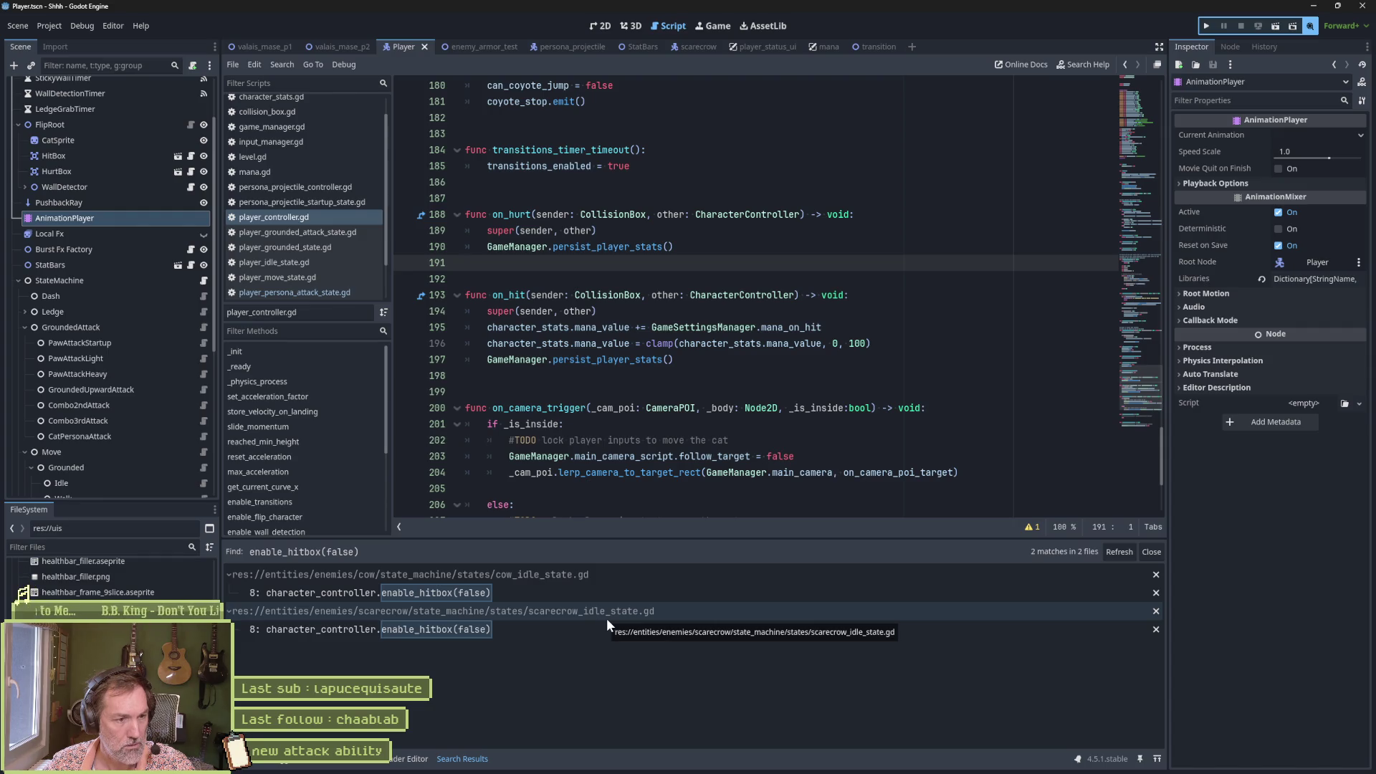
Step: Narrow the project-wide search to 'enable_hitbox(' to list its 4 calls across 4 files
{"action": "key", "text": "ctrl+shift+f"}
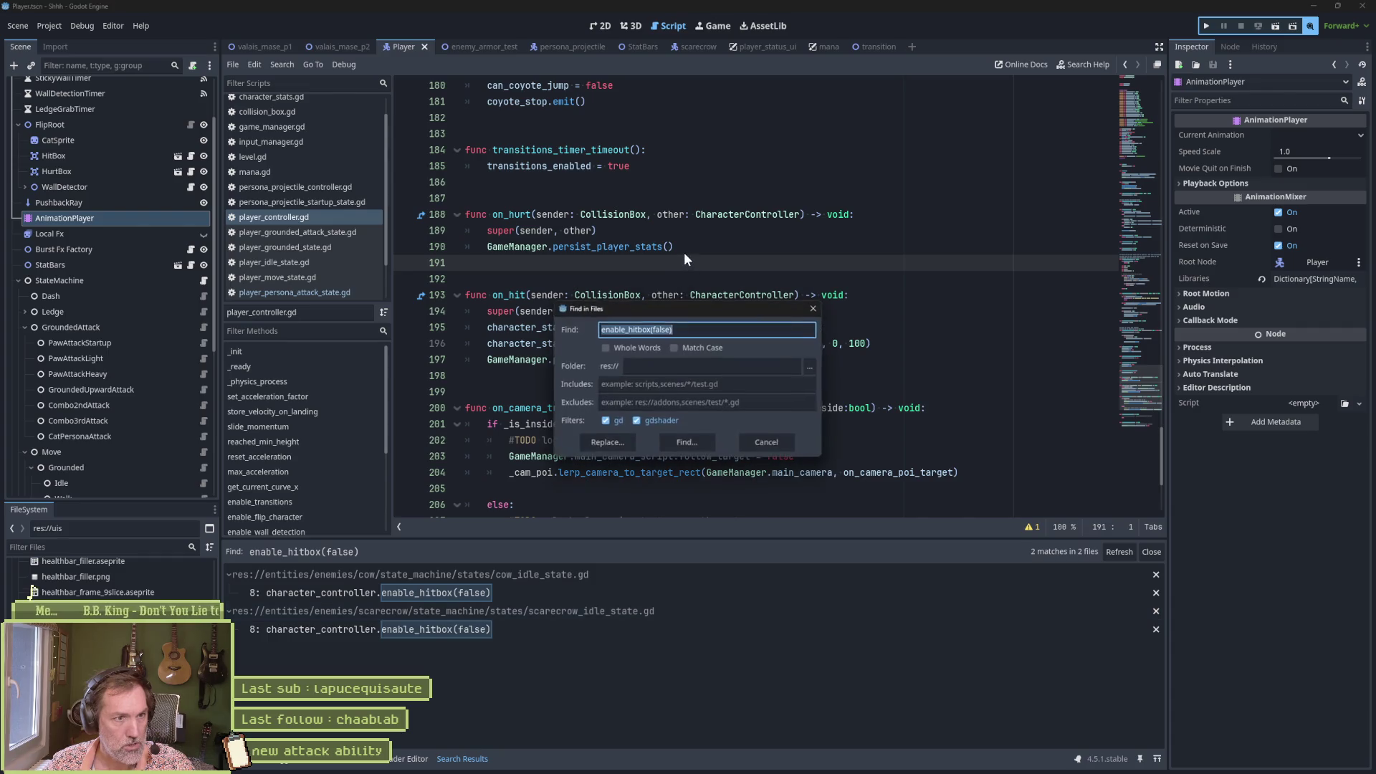
{"action": "left_click", "coordinate": [694, 330]}
{"action": "key", "text": "BackSpace"}
{"action": "key", "text": "BackSpace"}
{"action": "key", "text": "BackSpace"}
{"action": "type", "text": "("}
{"action": "left_click", "coordinate": [687, 442]}
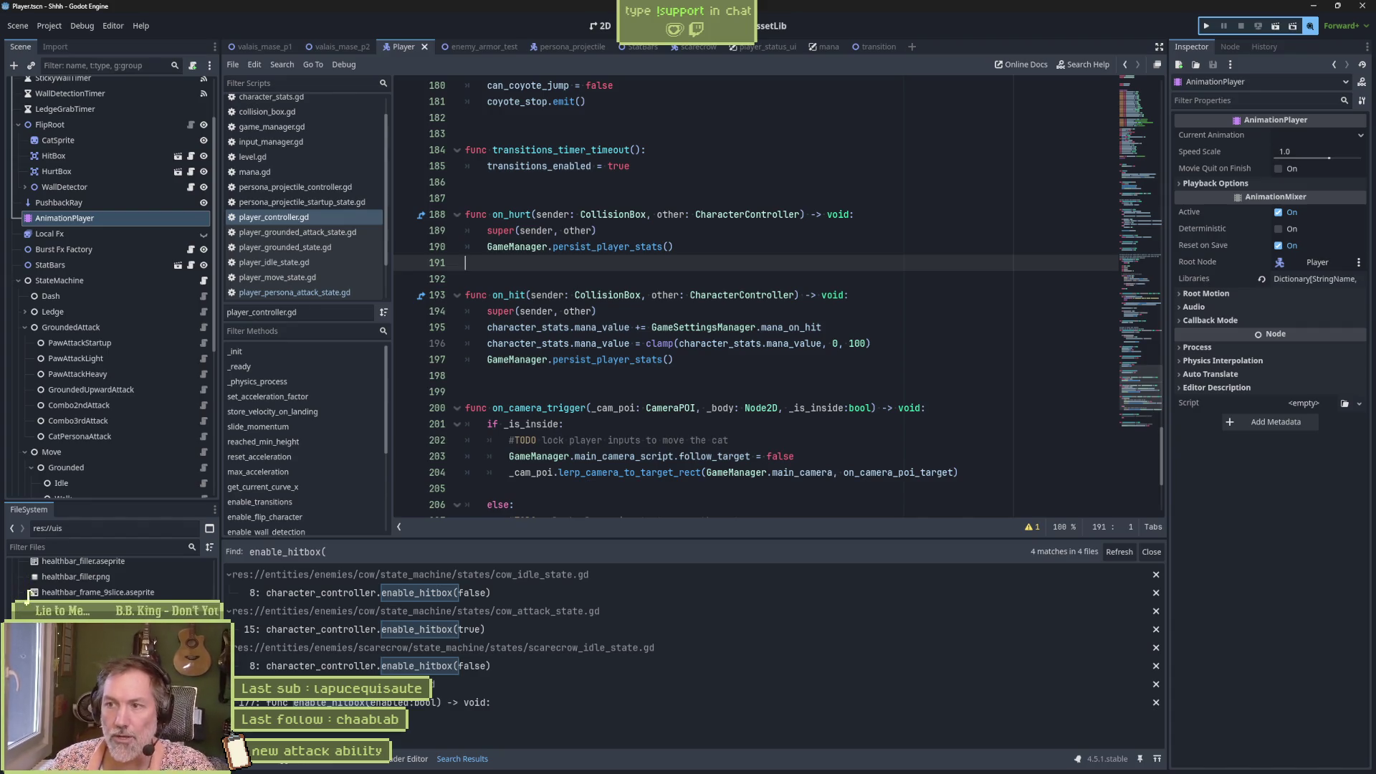
{"action": "left_click", "coordinate": [860, 376]}
{"action": "mouse_move", "coordinate": [863, 772]}
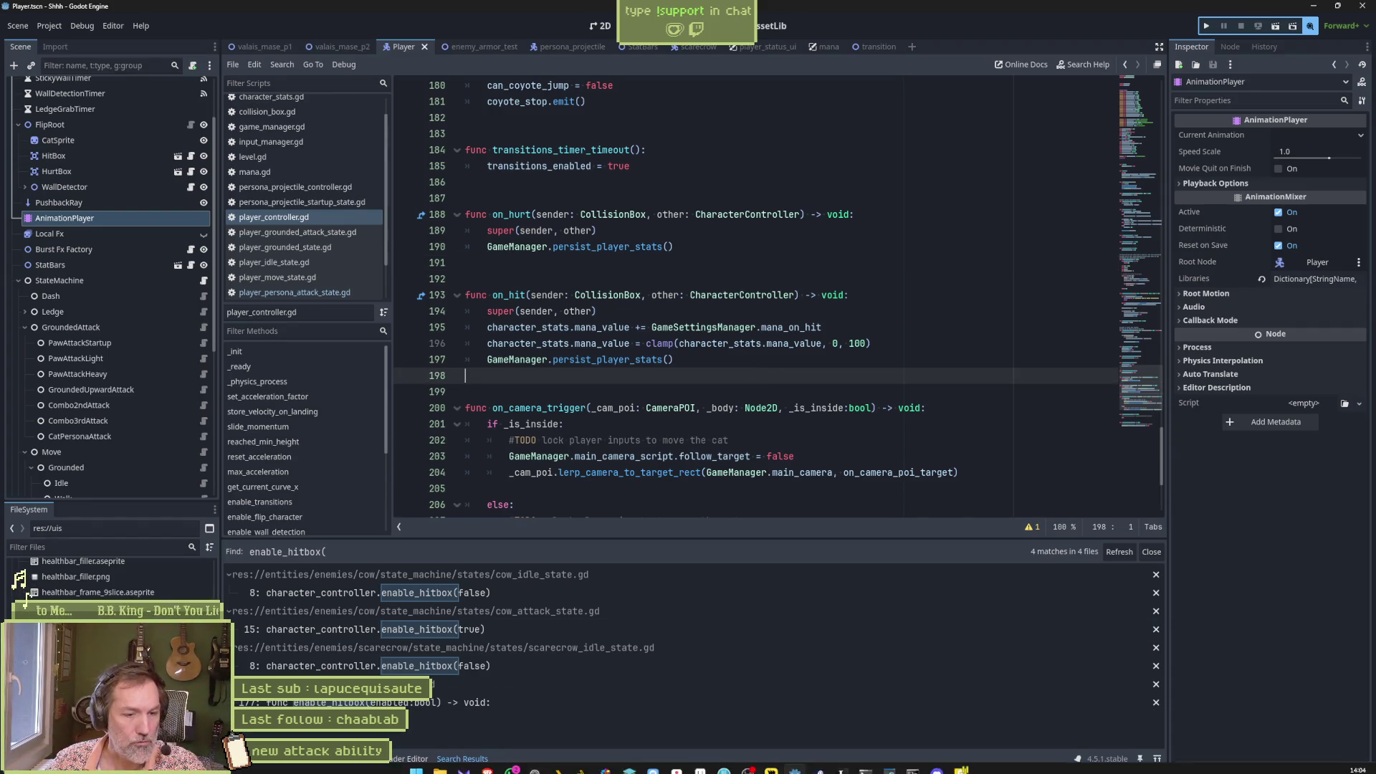
{"action": "left_click", "coordinate": [730, 765]}
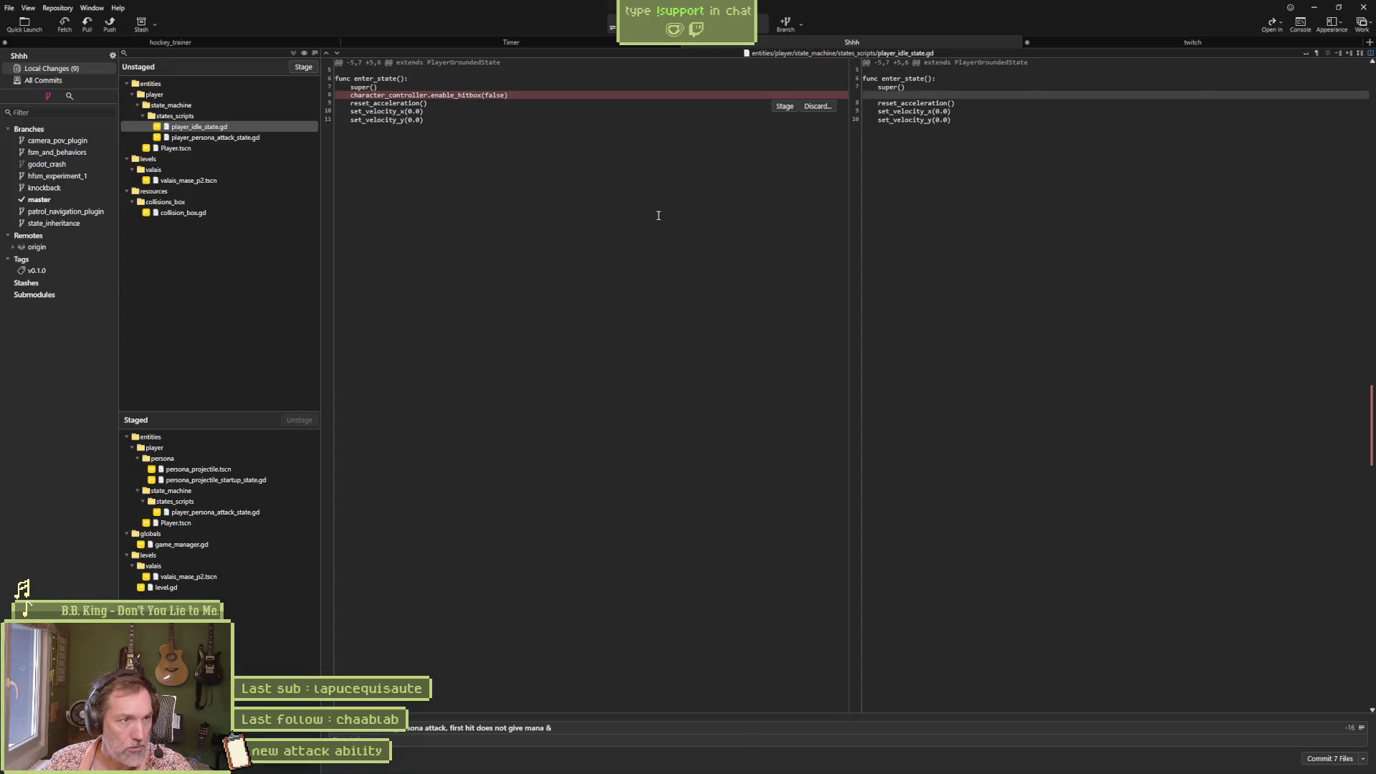
{"action": "left_click", "coordinate": [276, 137]}
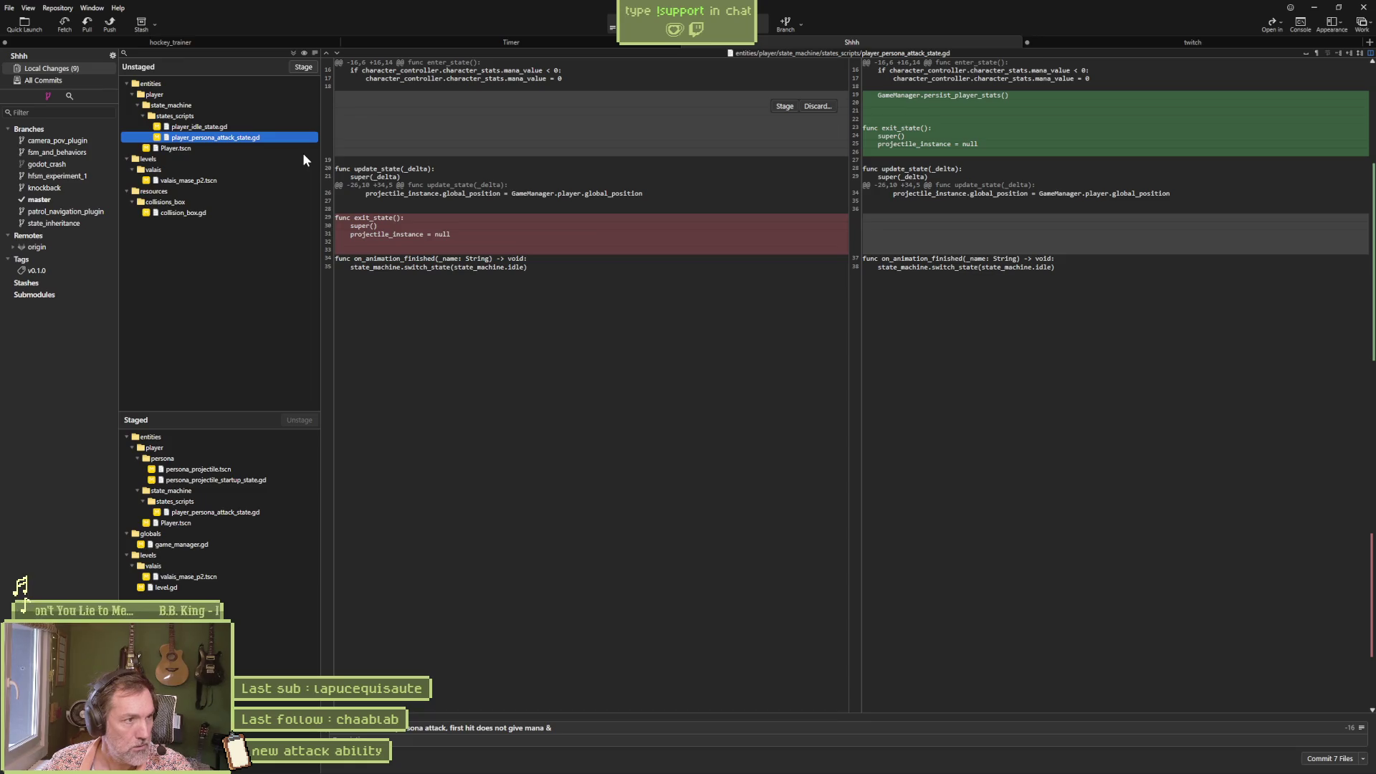
{"action": "left_click", "coordinate": [222, 213]}
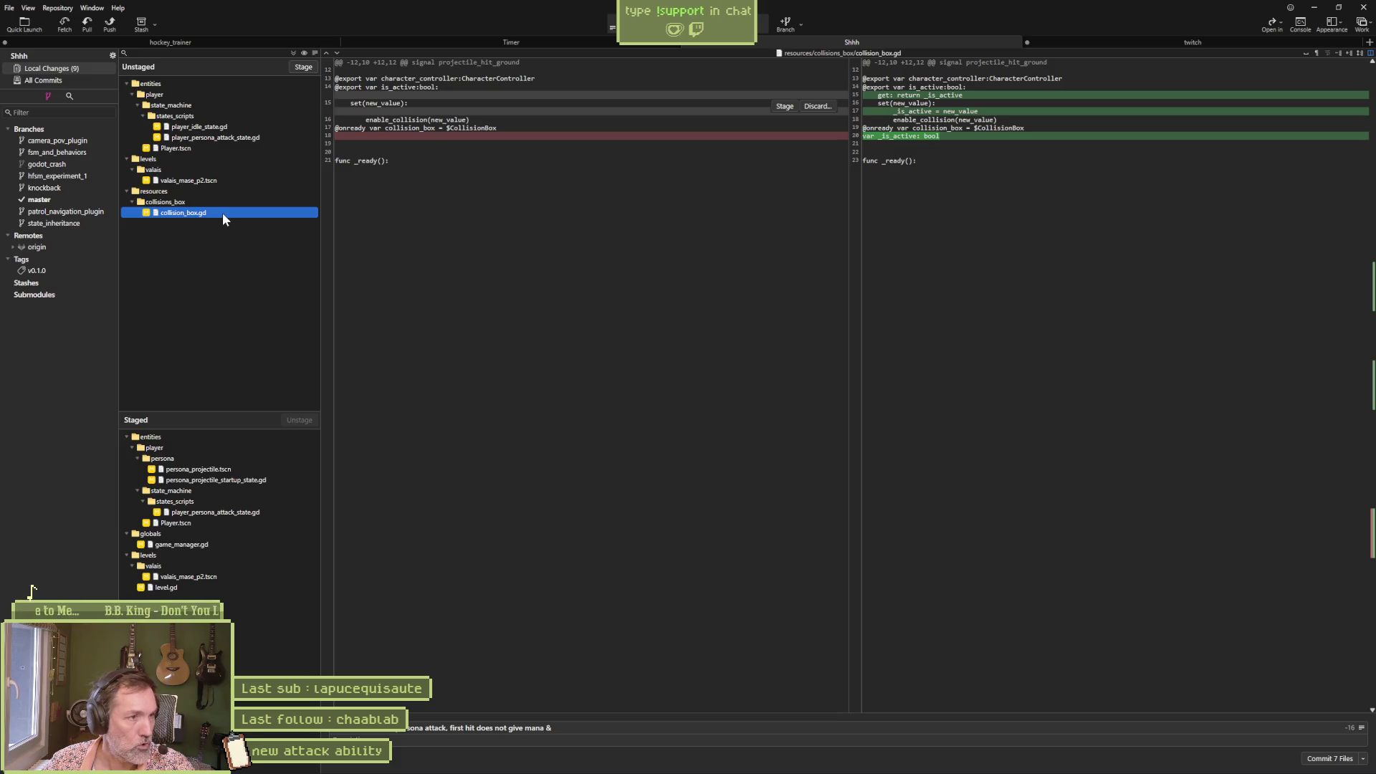
{"action": "left_click", "coordinate": [229, 129]}
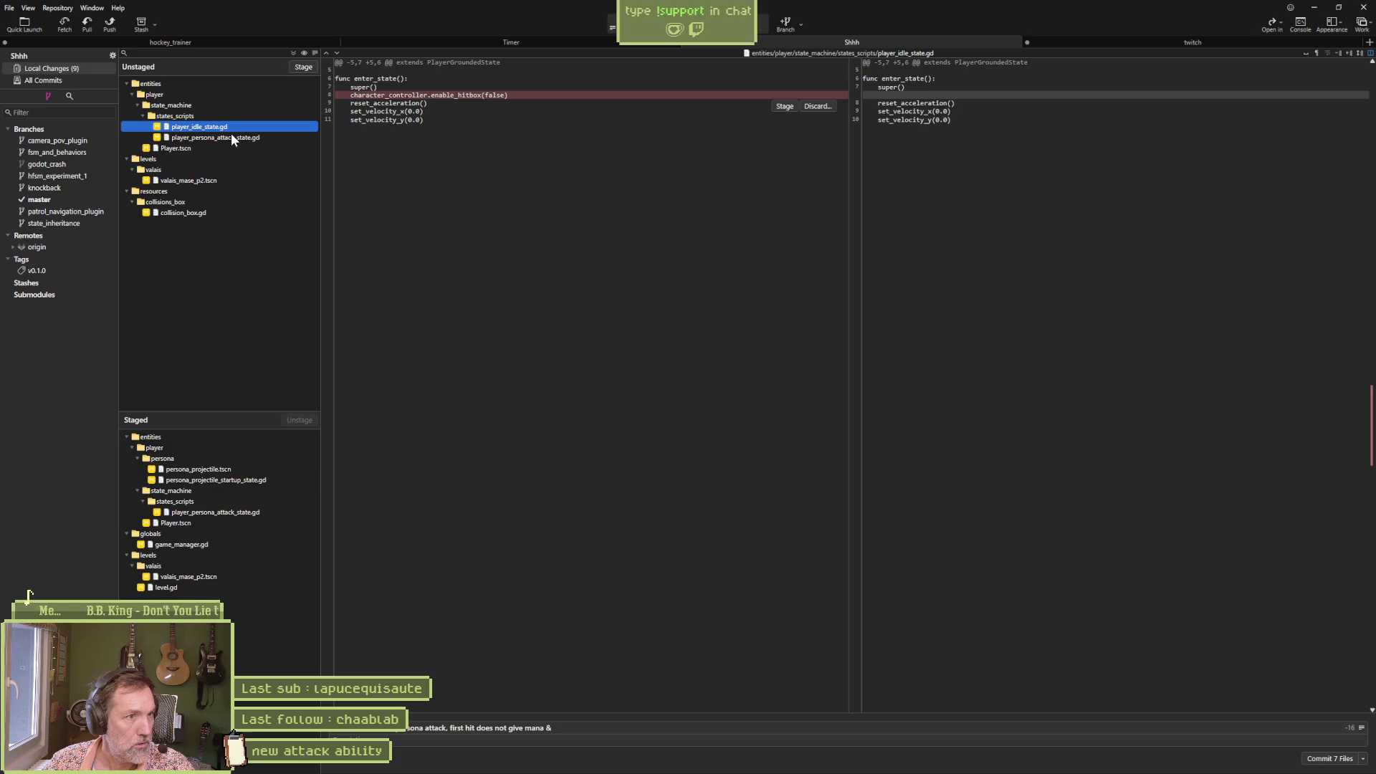
{"action": "left_click", "coordinate": [599, 727]}
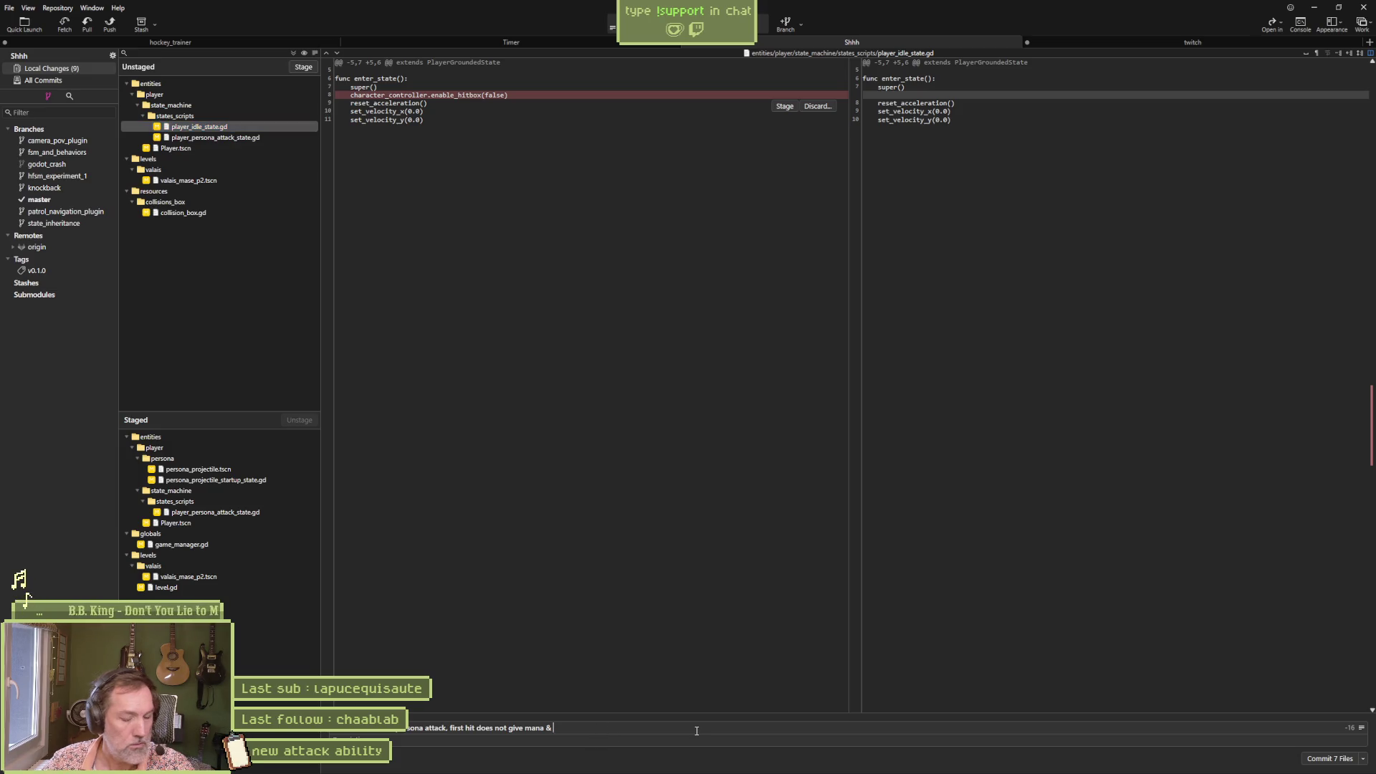
Step: Add '[player state machine]fixed: removed idle set' to the commit message, then erase that addition
{"action": "type", "text": "[pla"}
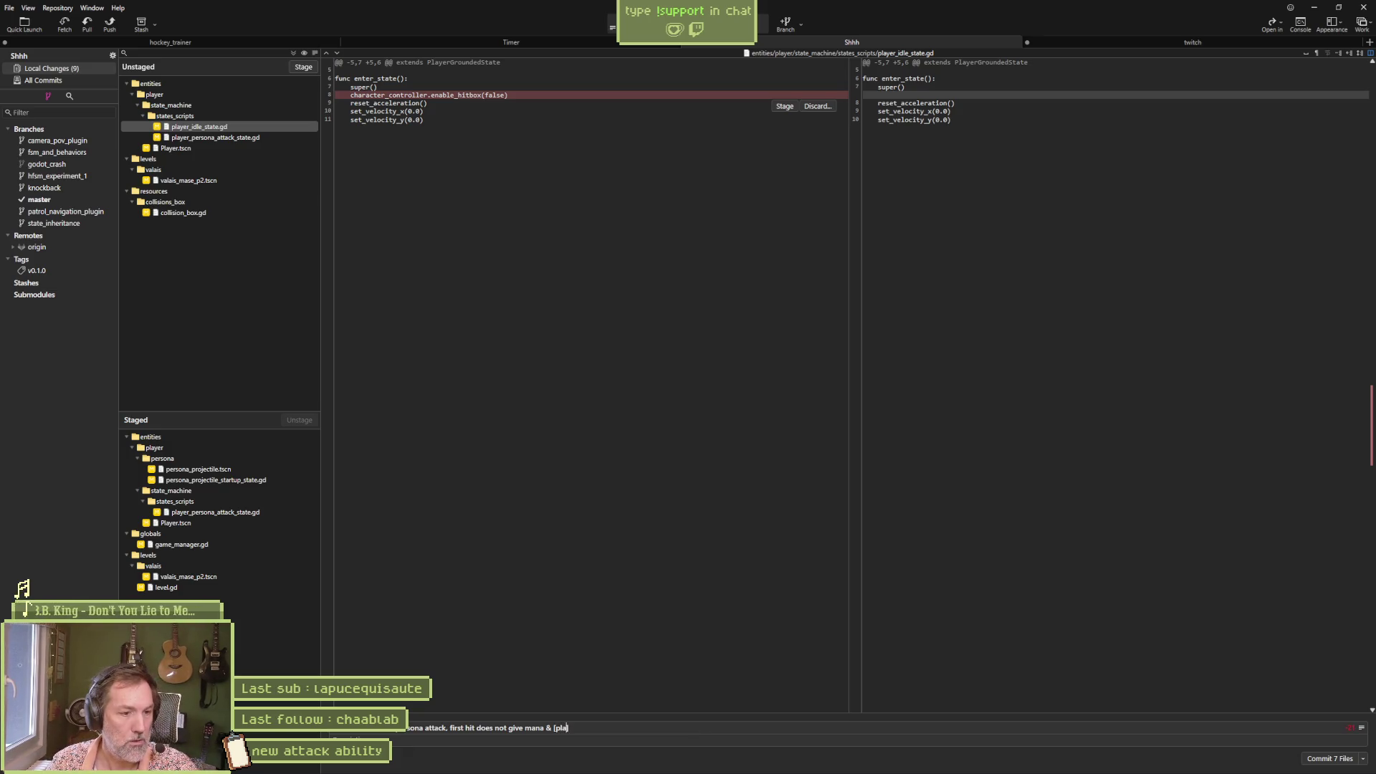
{"action": "type", "text": "yer state machine]"}
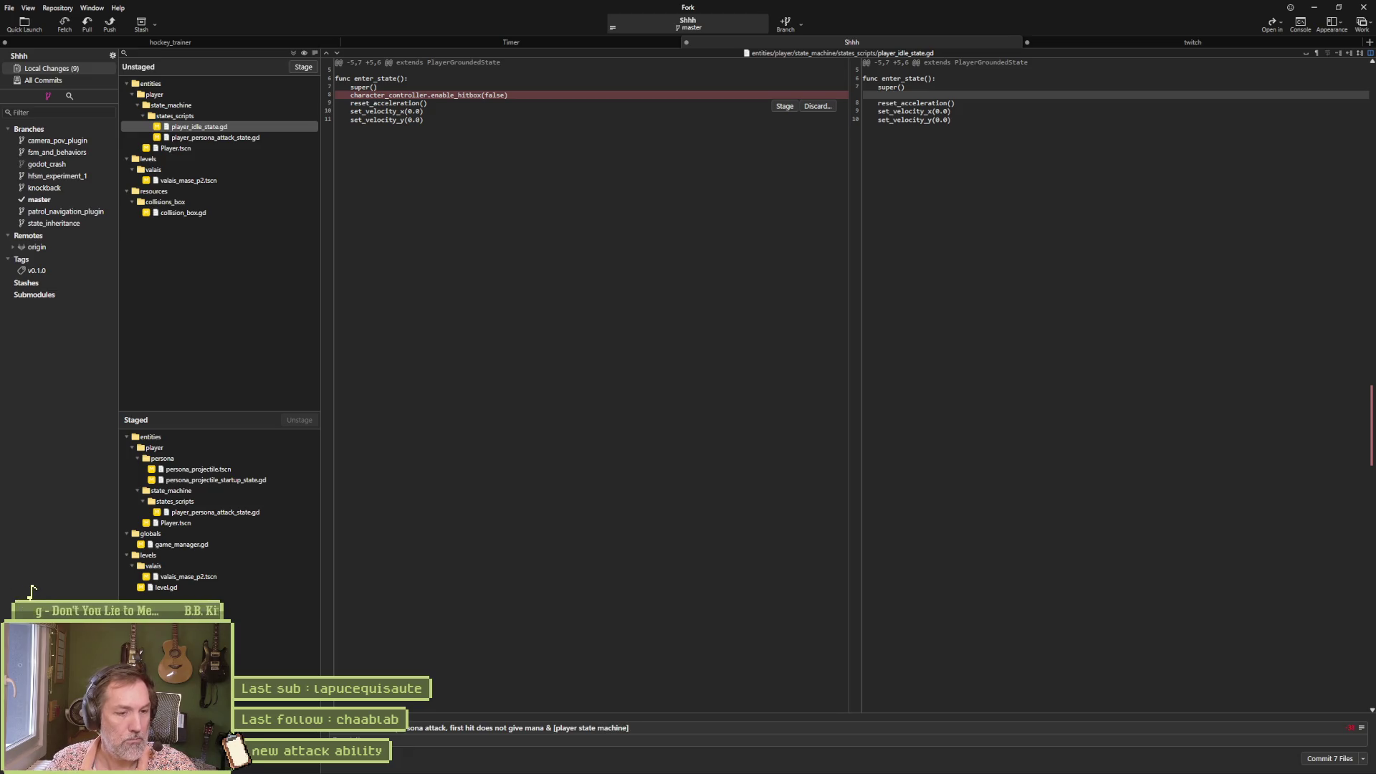
{"action": "type", "text": "fixed: id"}
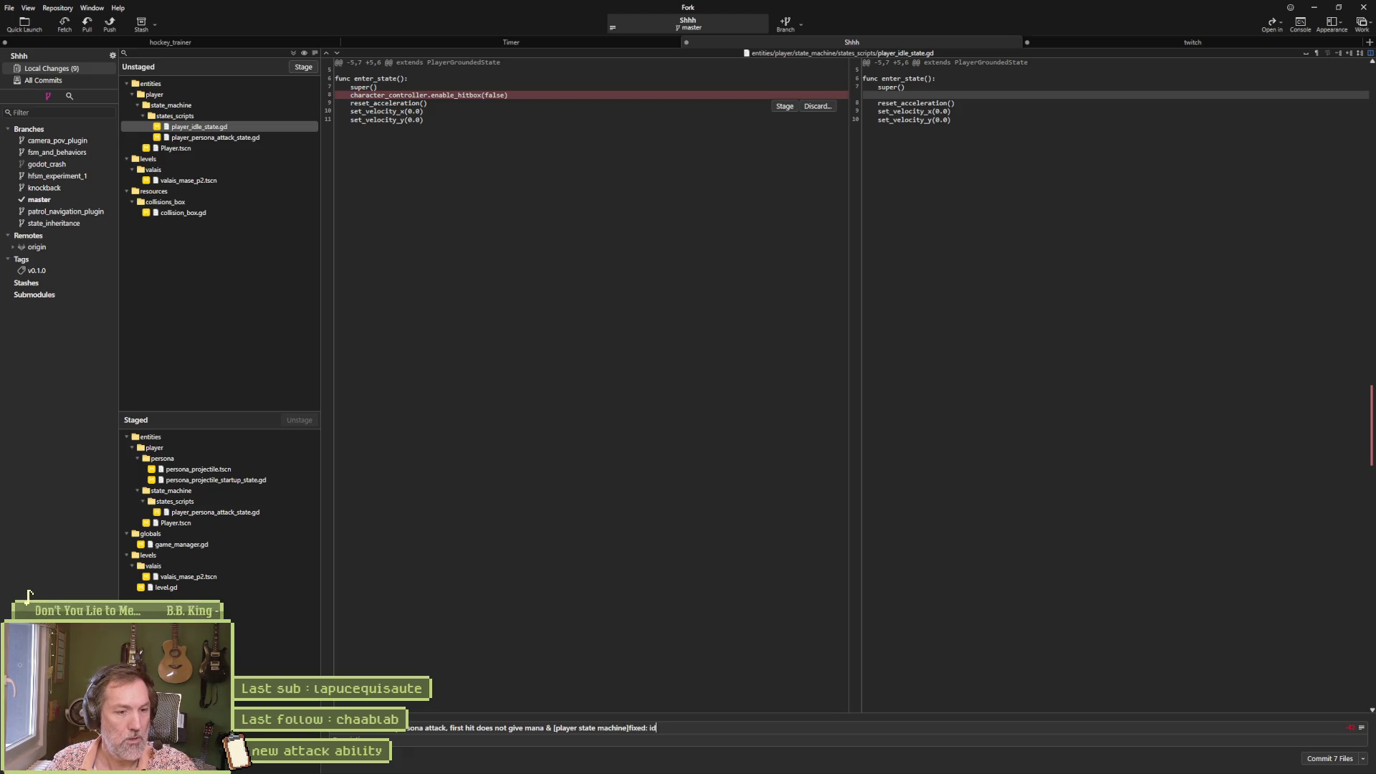
{"action": "key", "text": "BackSpace"}
{"action": "key", "text": "BackSpace"}
{"action": "key", "text": "BackSpace"}
{"action": "type", "text": "remove"}
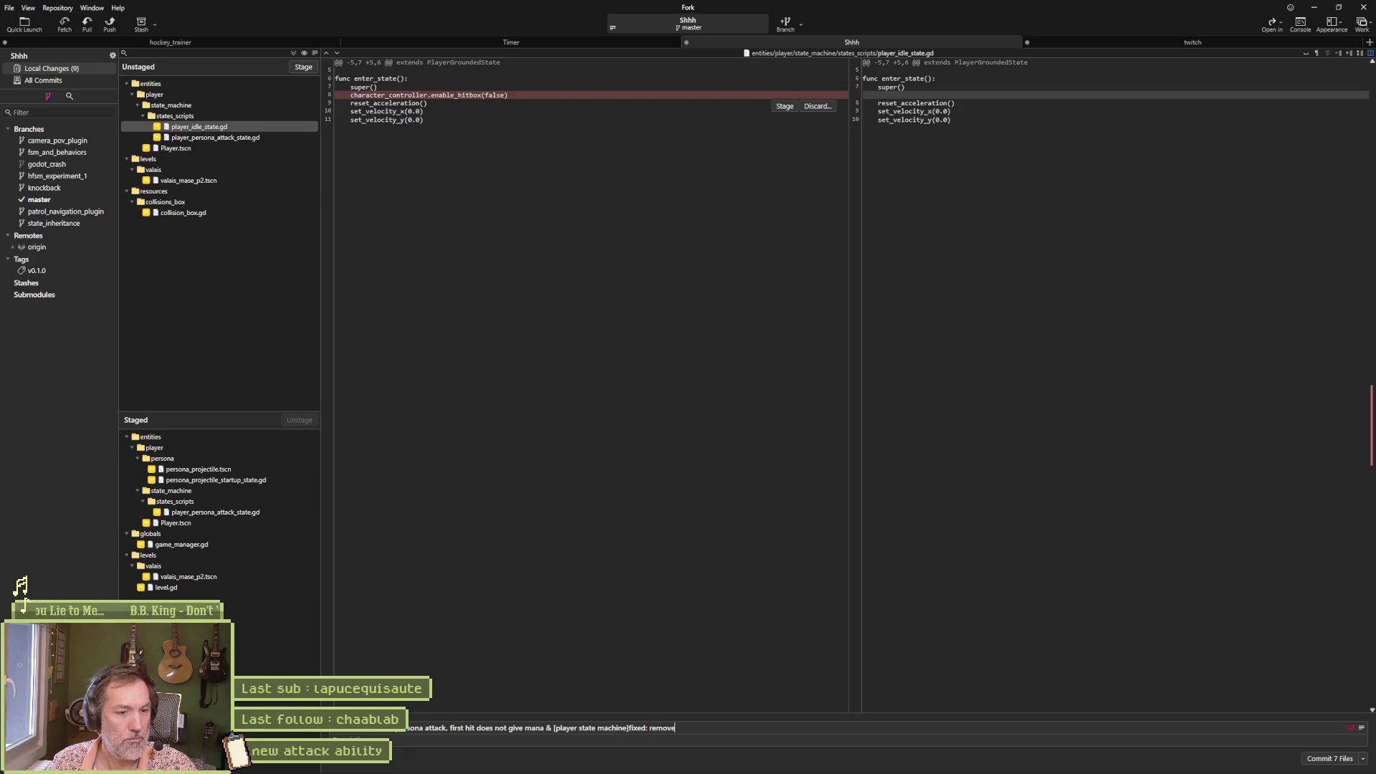
{"action": "type", "text": "d idle set a"}
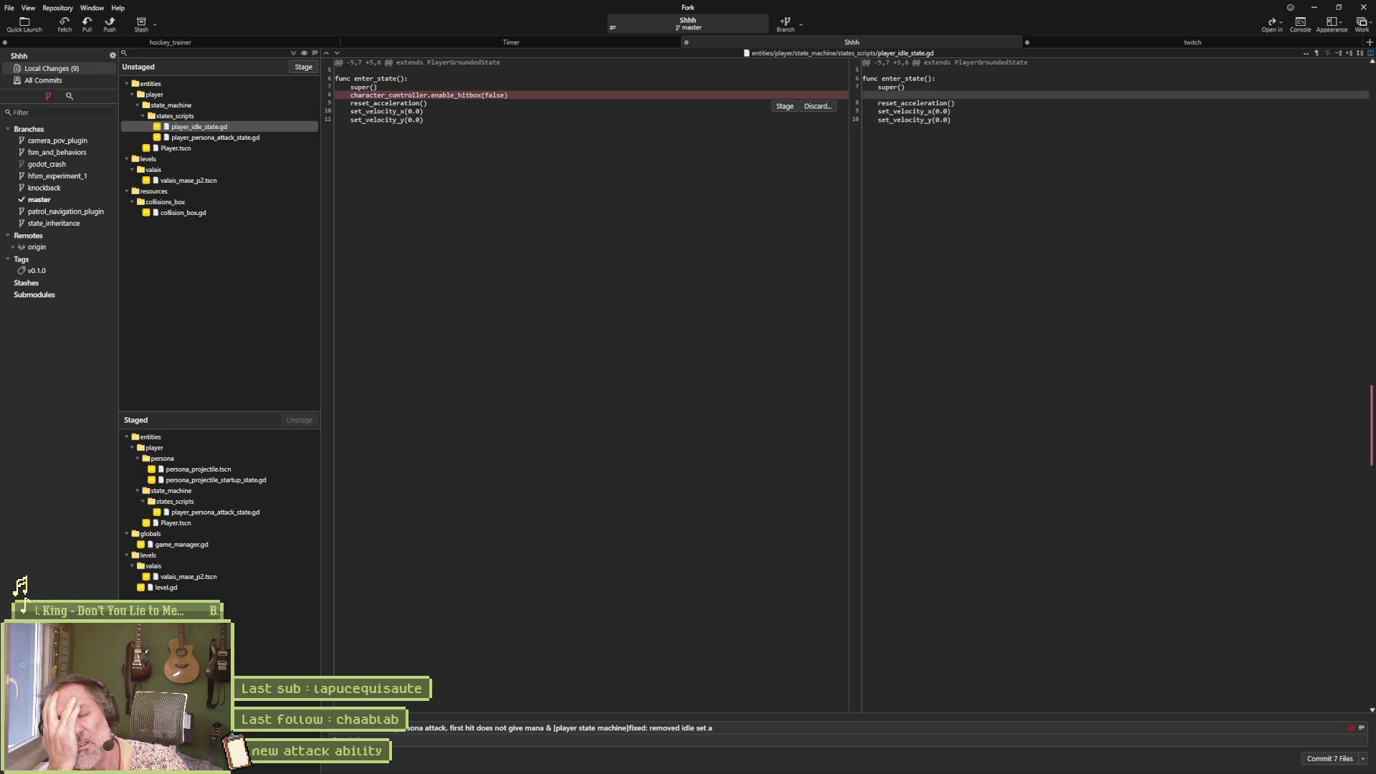
{"action": "key", "text": "ctrl+BackSpace"}
{"action": "key", "text": "ctrl+BackSpace"}
{"action": "key", "text": "ctrl+BackSpace"}
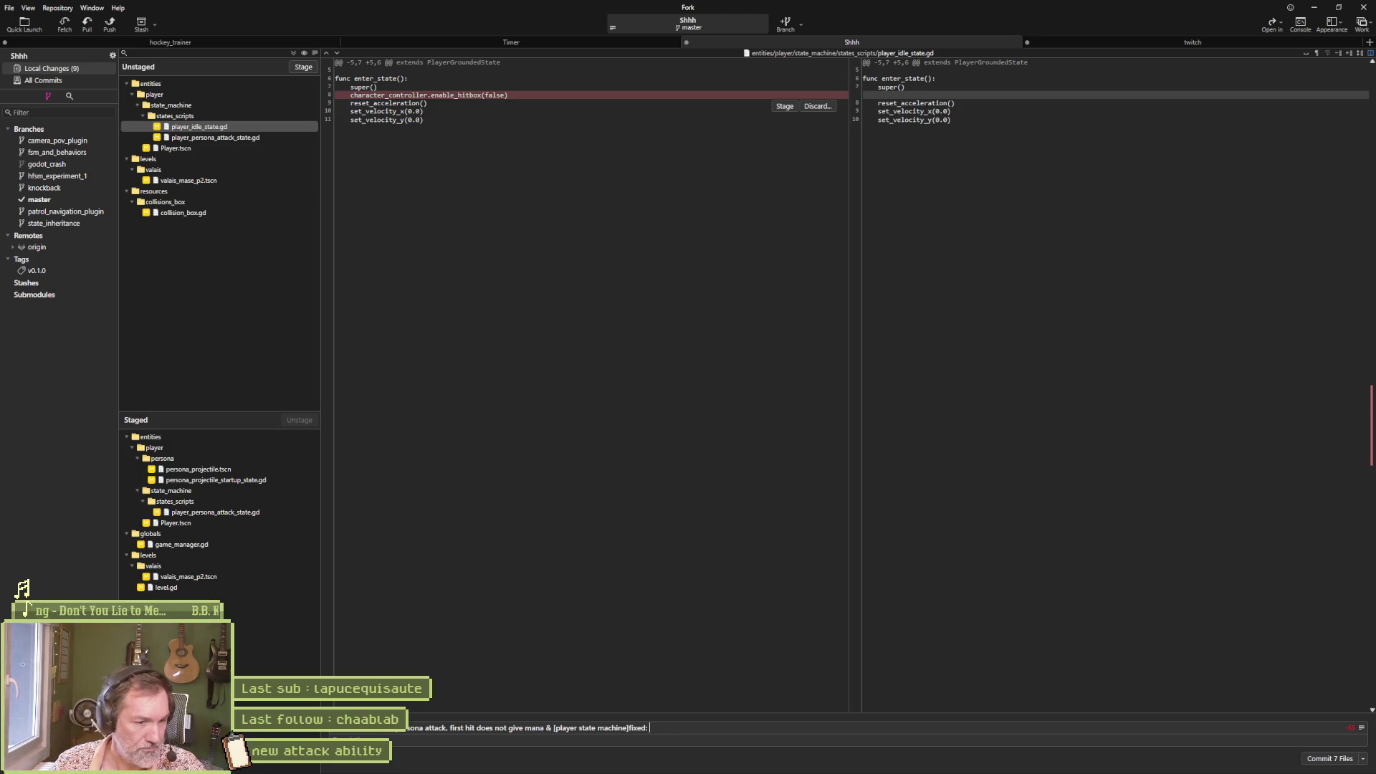
{"action": "key", "text": "ctrl+BackSpace"}
{"action": "key", "text": "ctrl+BackSpace"}
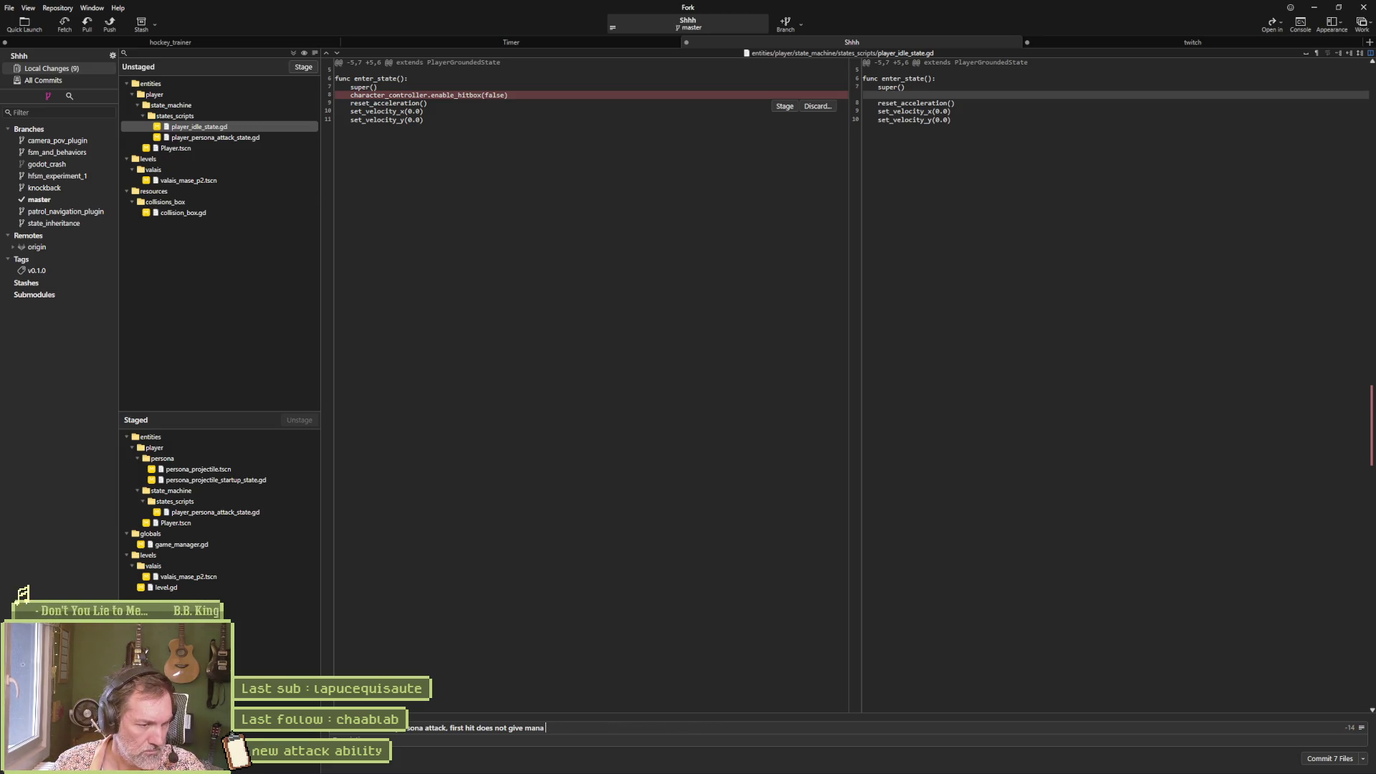
Step: Discard the unstaged changes to player_idle_state.gd
{"action": "left_click", "coordinate": [232, 129]}
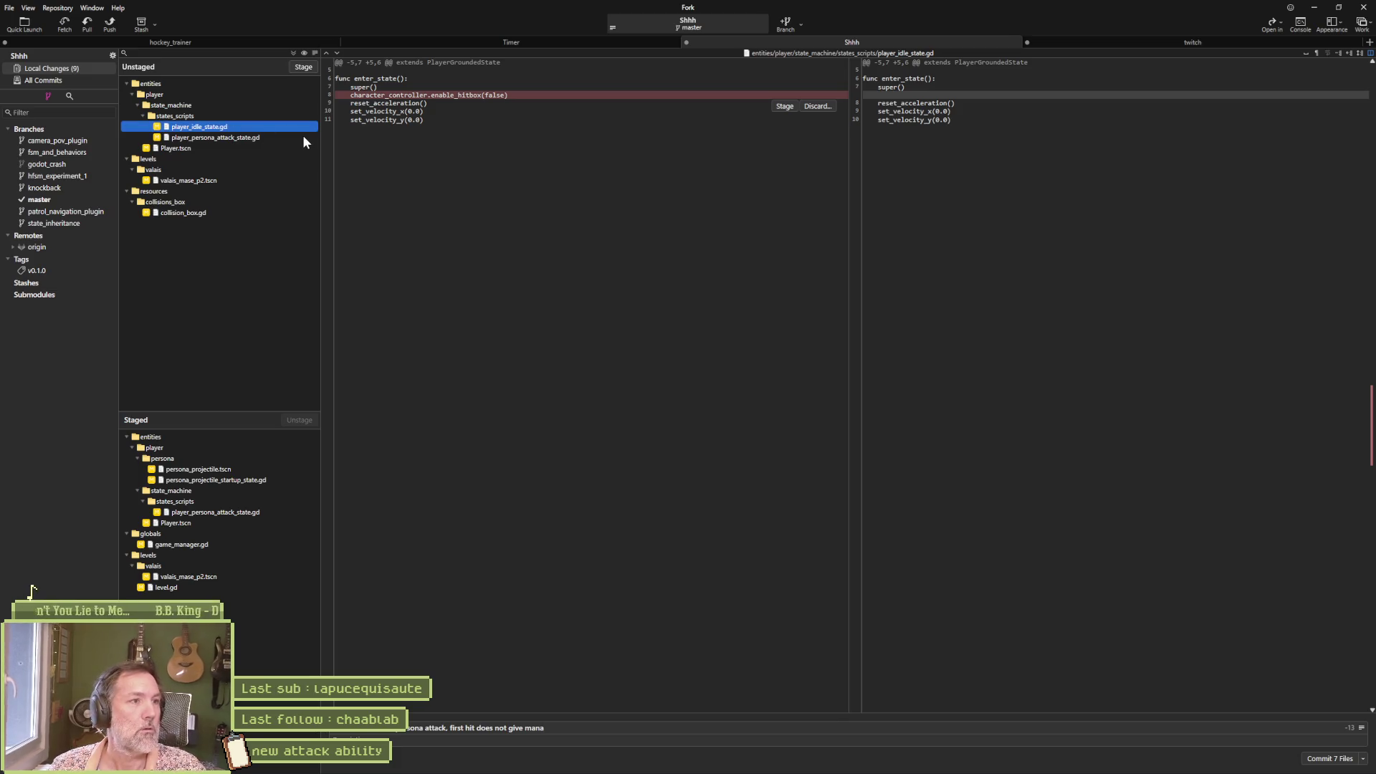
{"action": "key", "text": "Delete"}
{"action": "key", "text": "Return"}
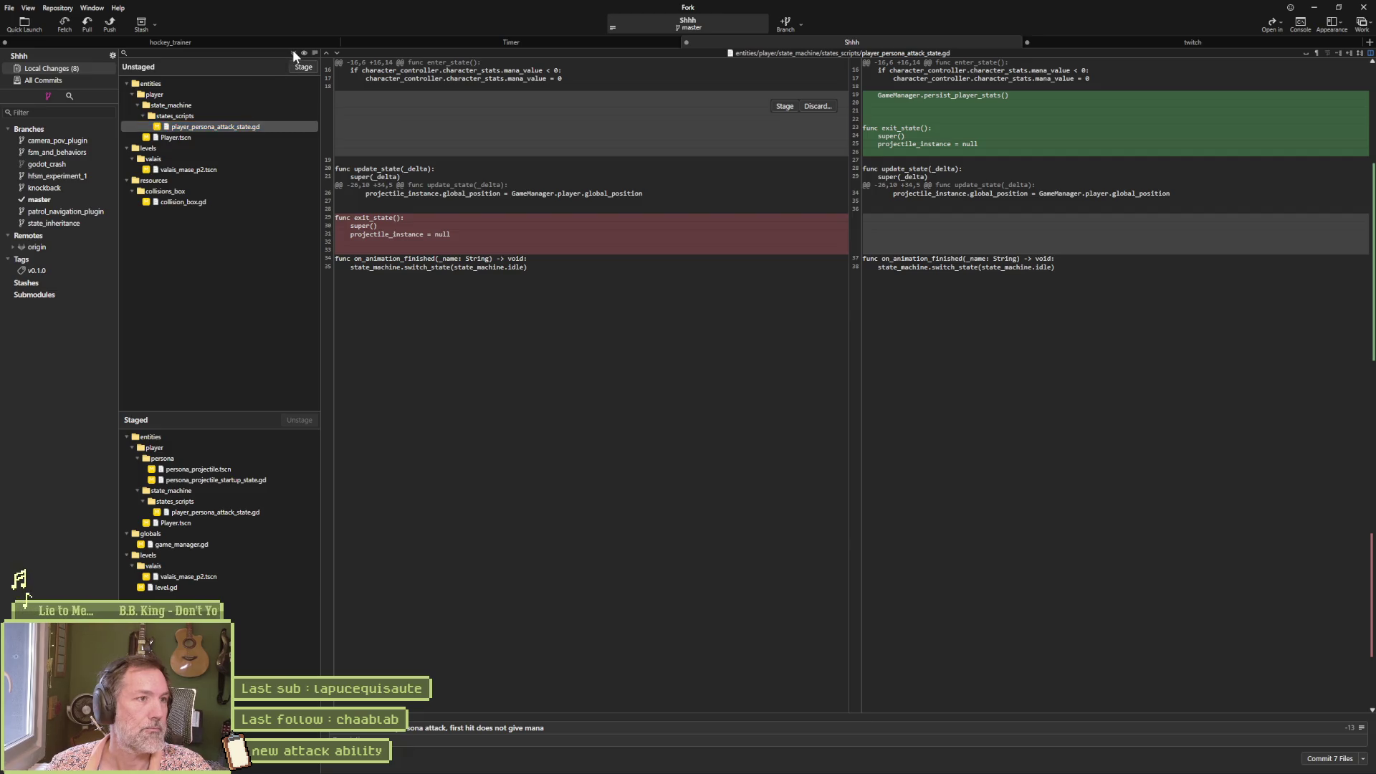
Step: Stage and commit the remaining 8 files as the mana fix, then push master to origin
{"action": "left_click", "coordinate": [293, 53]}
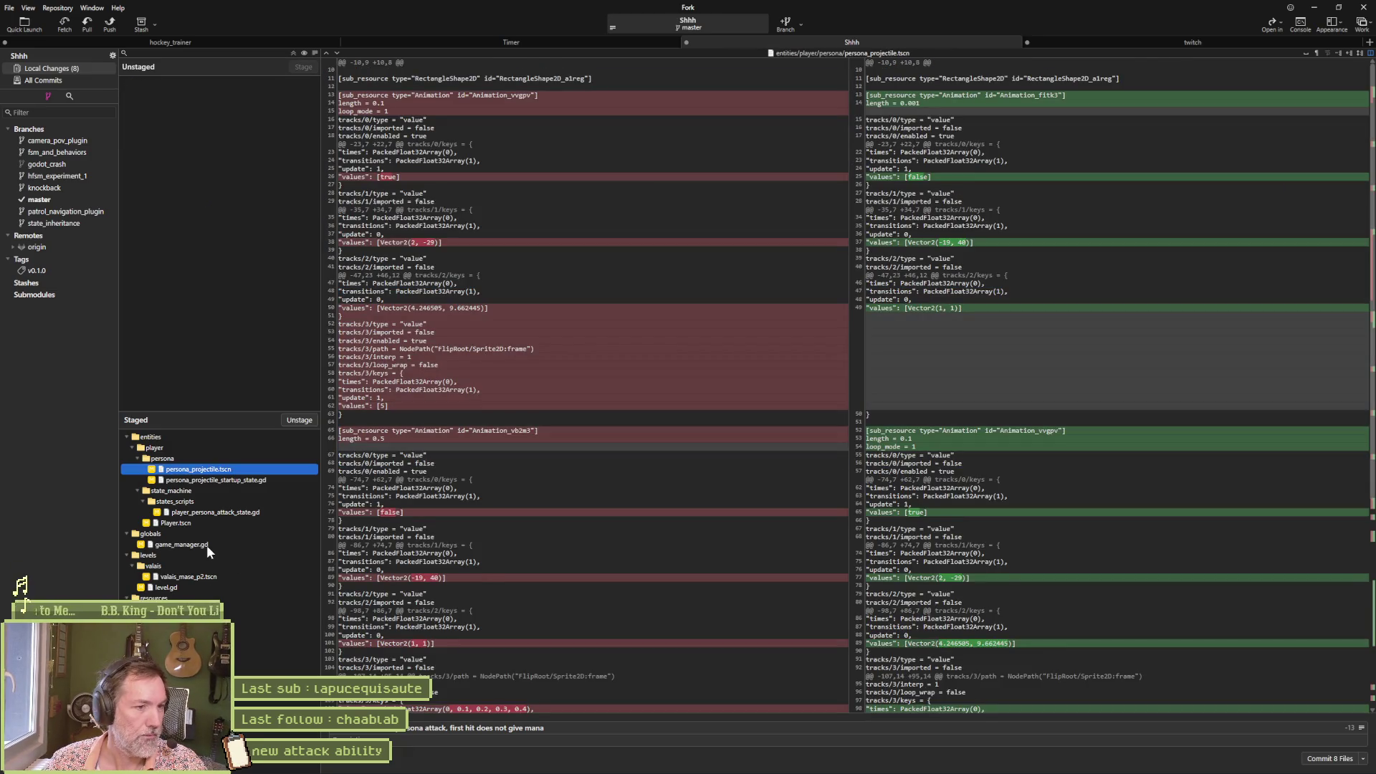
{"action": "key", "text": "ctrl+Return"}
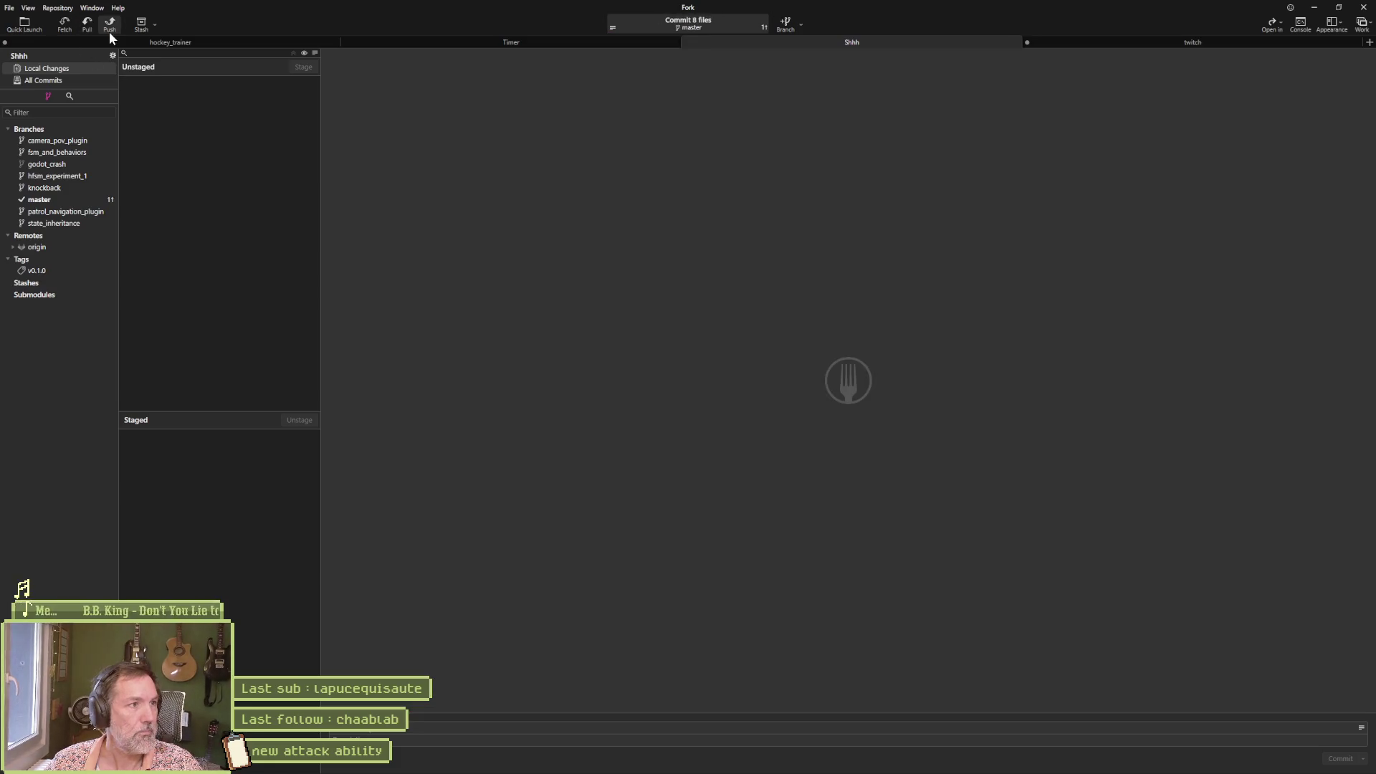
{"action": "left_click", "coordinate": [110, 32]}
{"action": "left_click", "coordinate": [764, 424]}
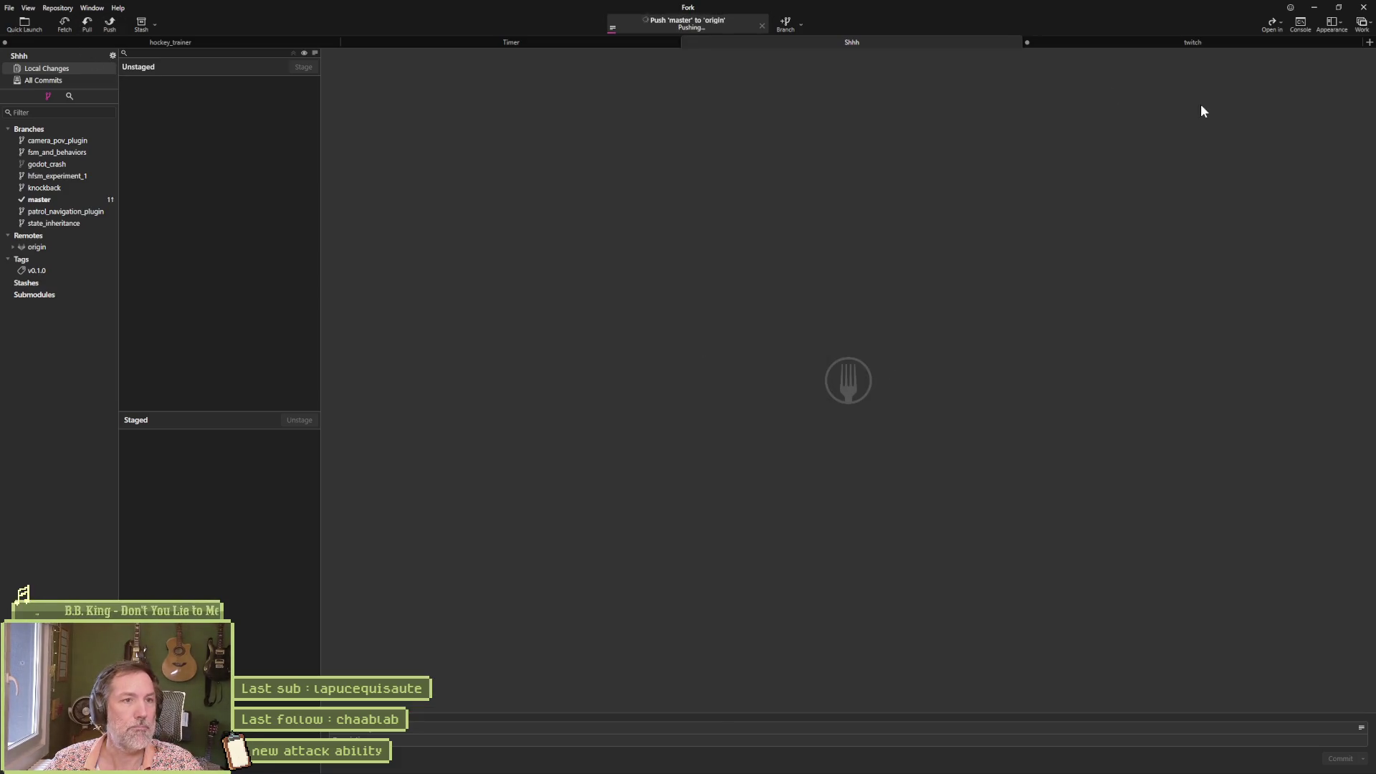
Step: Minimize Fork, bring Asana's Shhh board forward, and close the hit box task's details
{"action": "left_click", "coordinate": [1314, 20]}
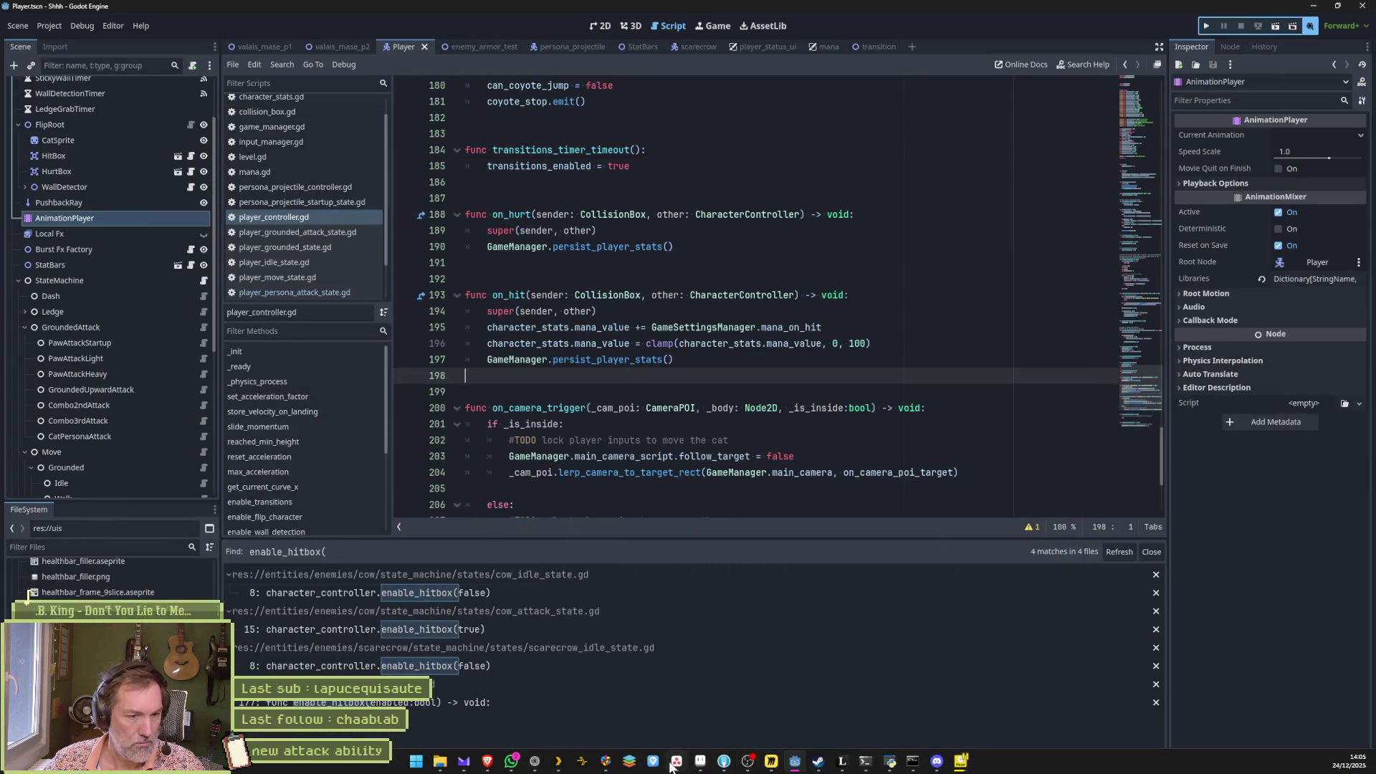
{"action": "left_click", "coordinate": [671, 765]}
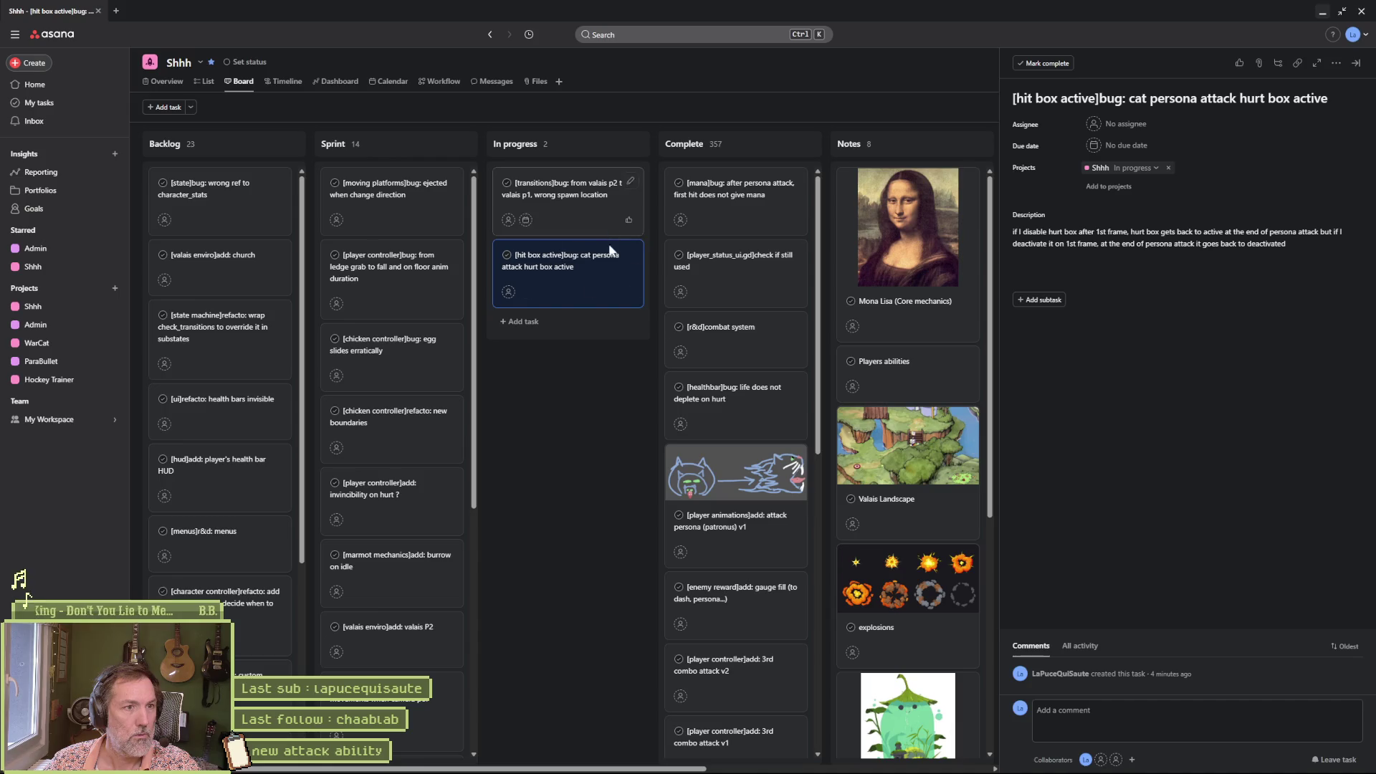
{"action": "left_click", "coordinate": [823, 204]}
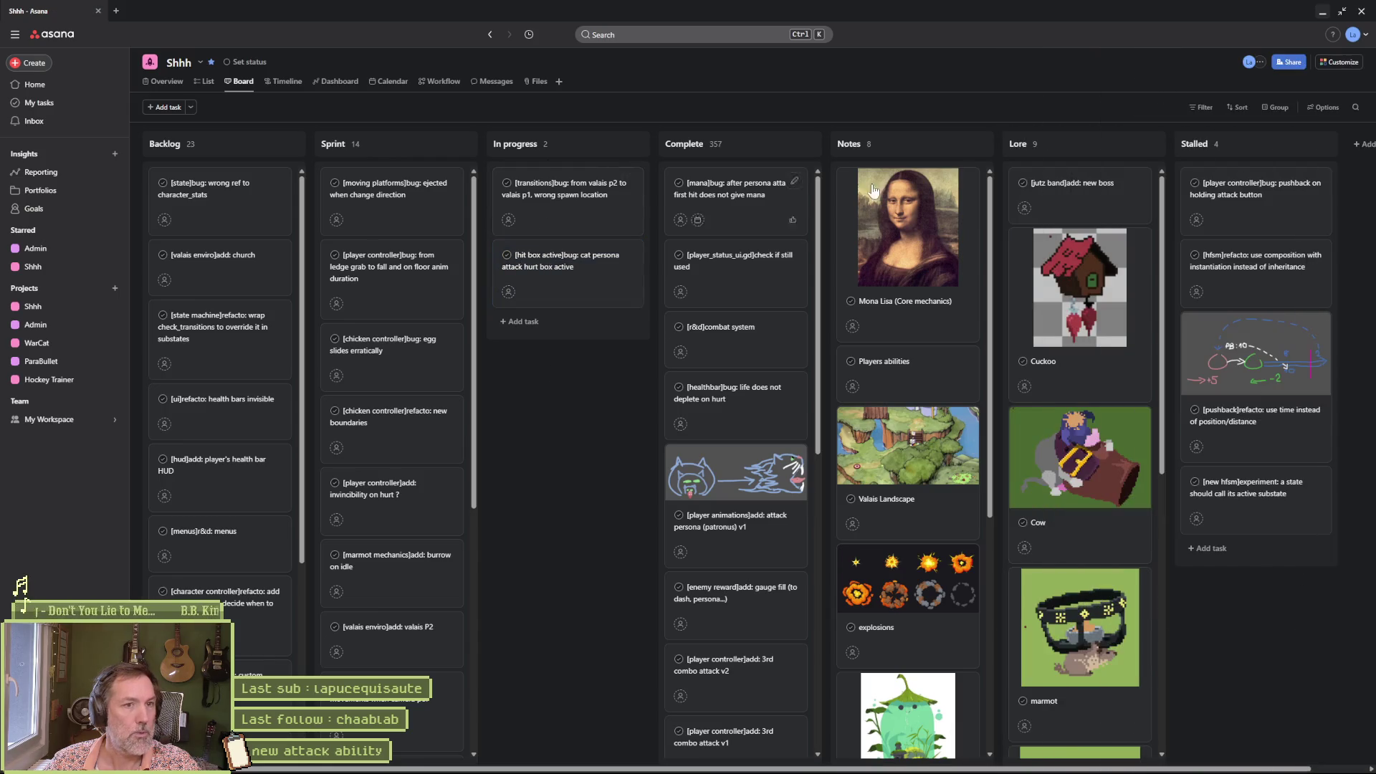